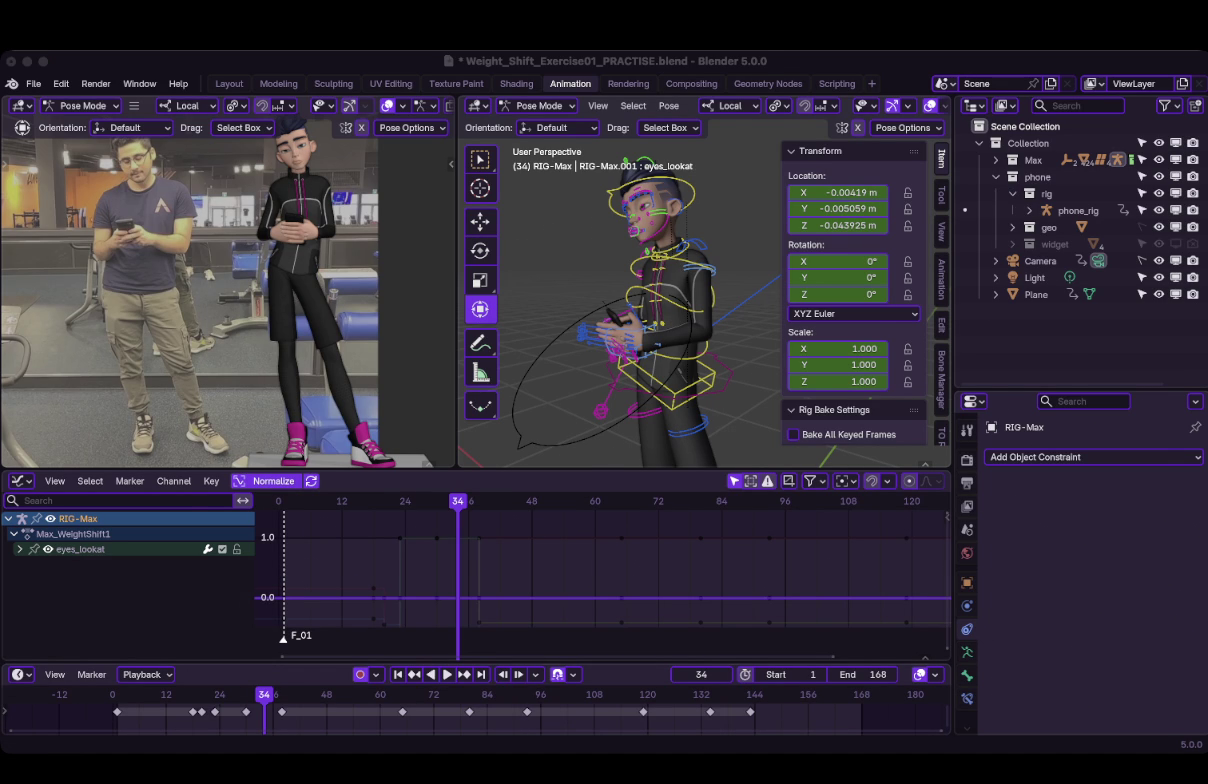
Step: Play the weight-shift animation from the start and stop it on frame 23
key(shift+Left)
key(space)
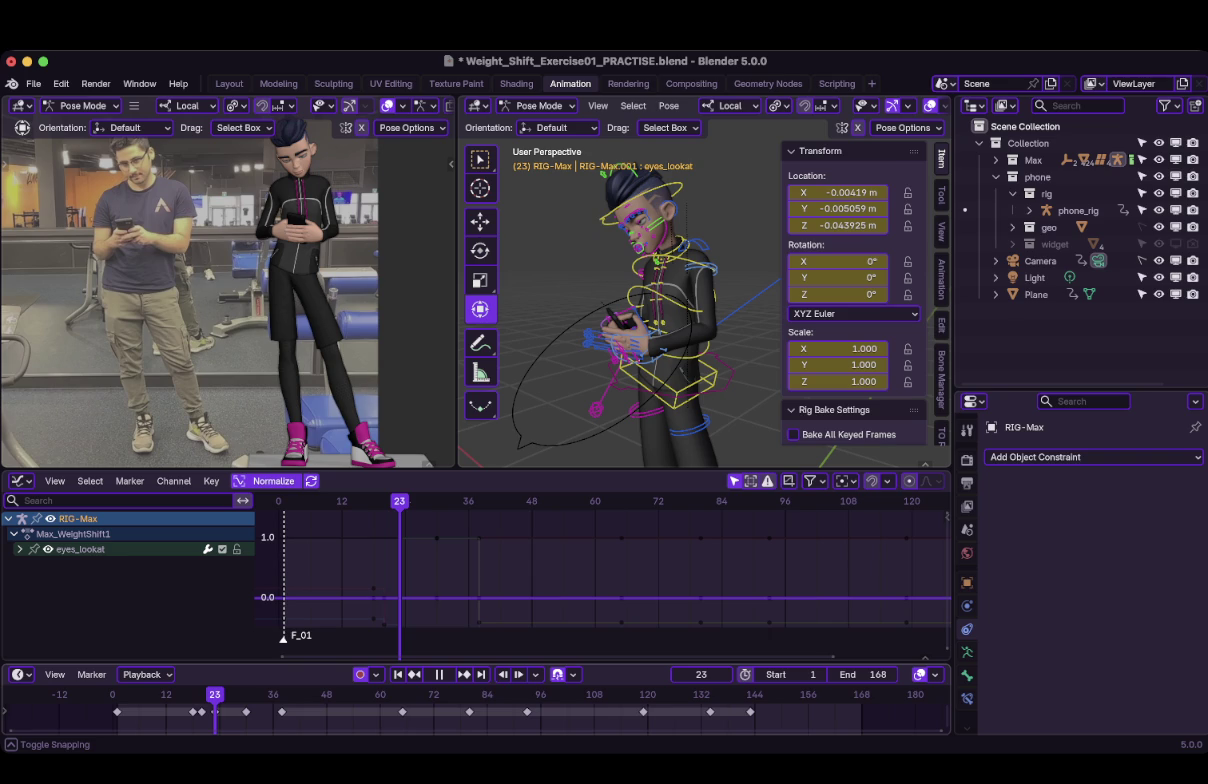
key(space)
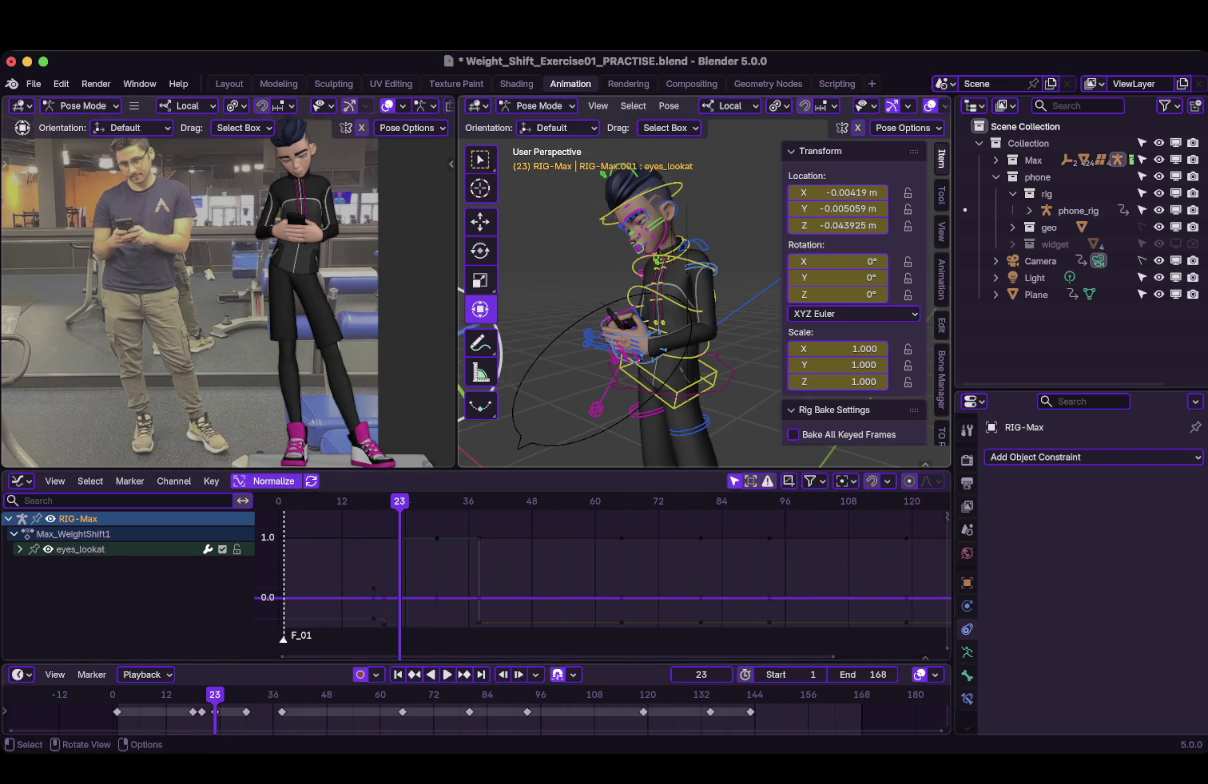
Step: Select the head control and scrub back to frame 23
click(607, 178)
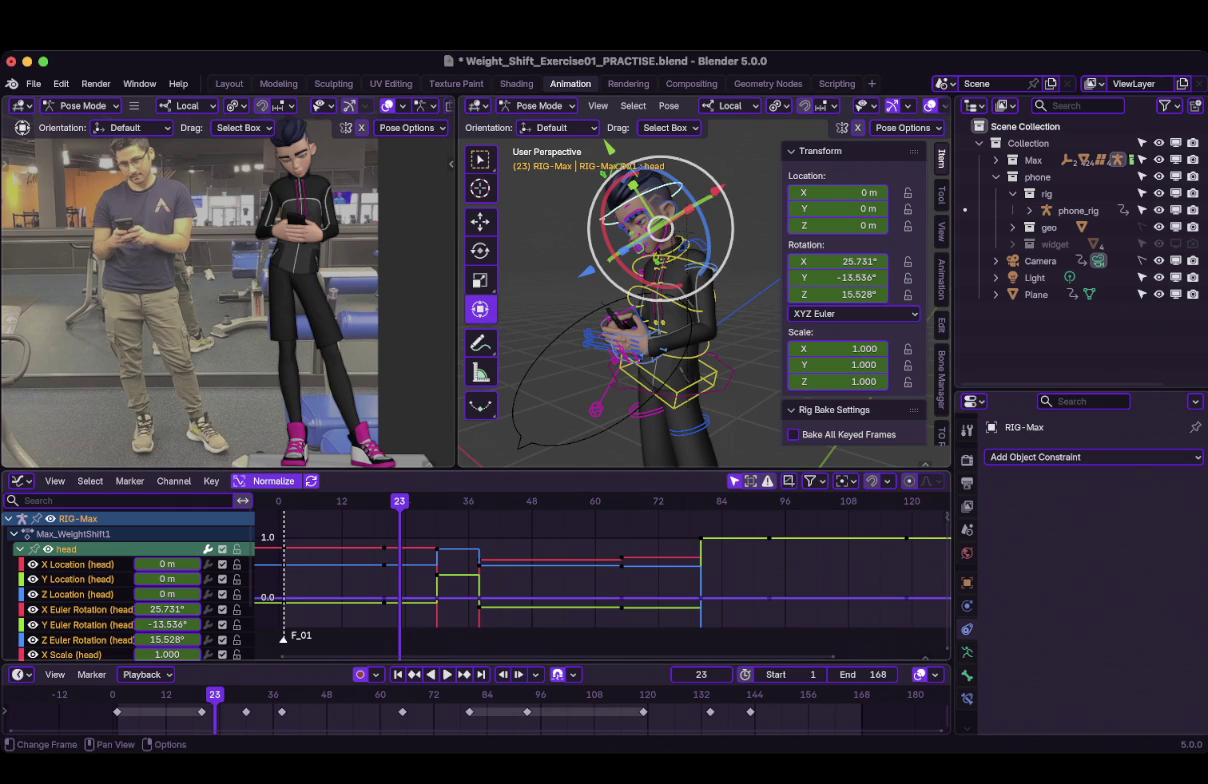
drag(399, 500, 389, 500)
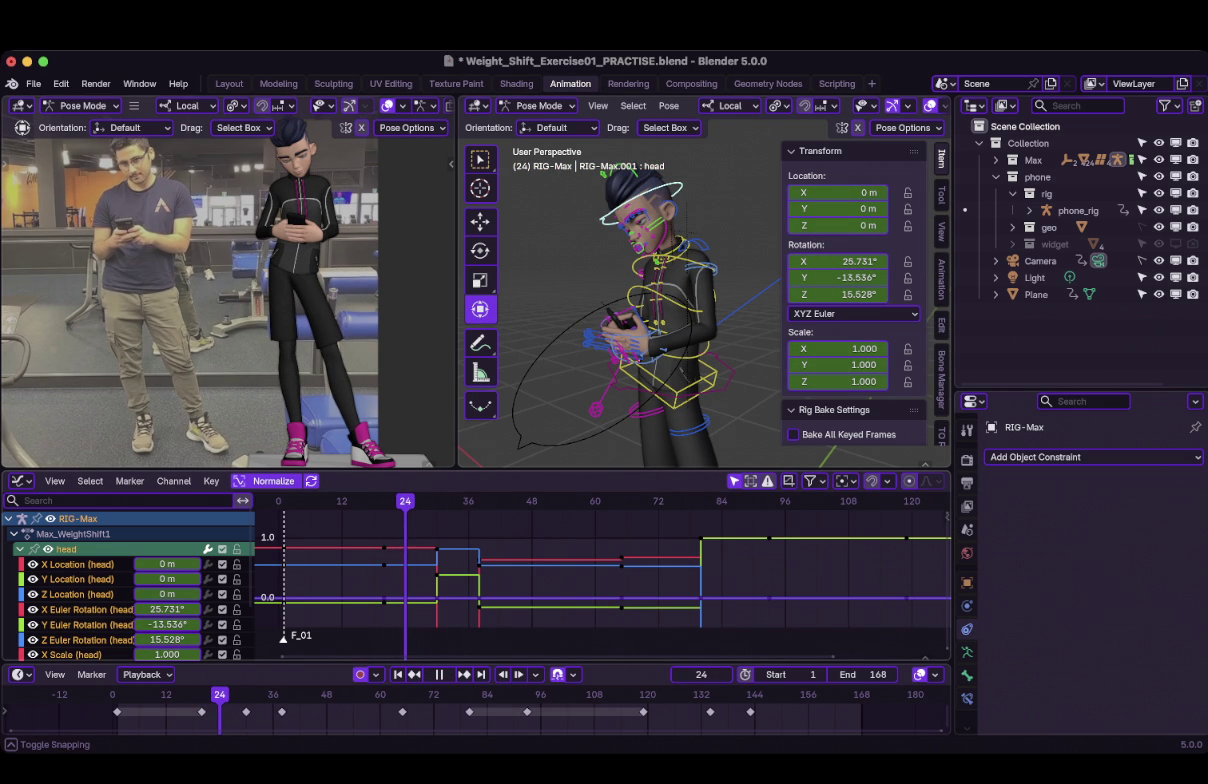
key(Left)
key(Left)
key(Left)
key(space)
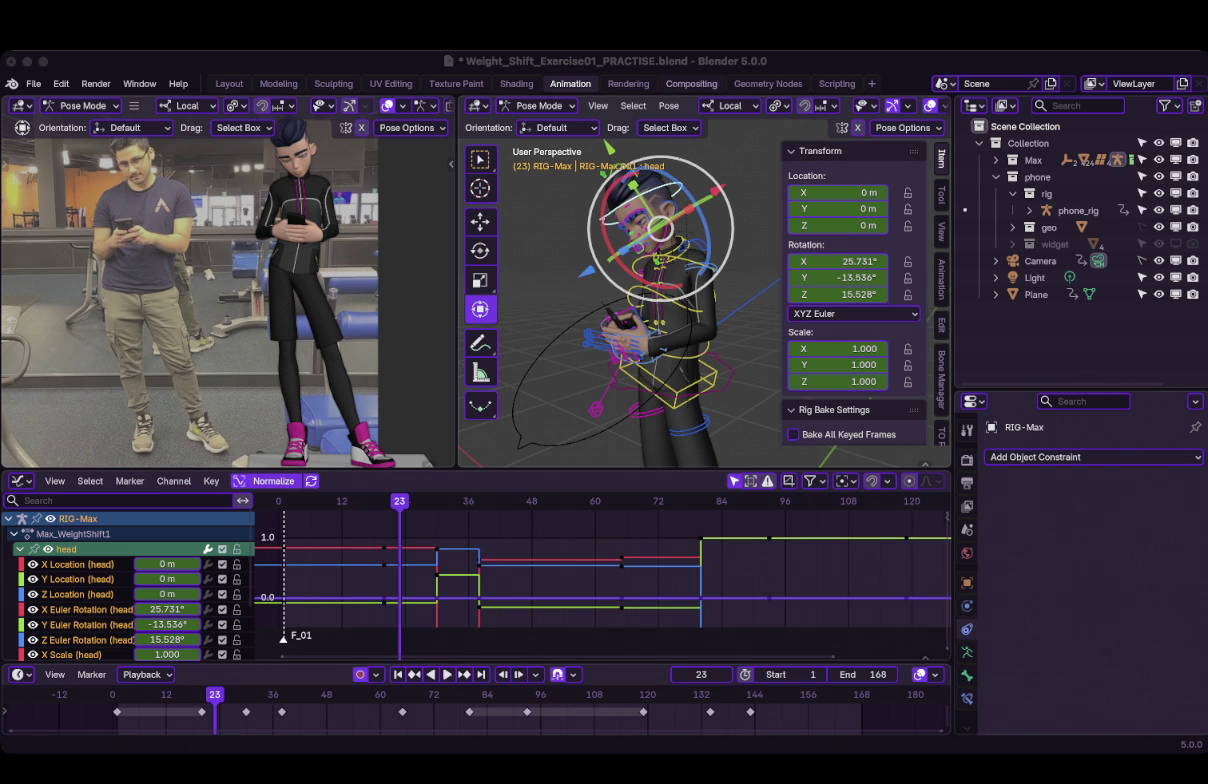
Step: Breakdown-blend the head rotation to 22.857°, -12.856°, 15.855° between neighbouring keys
key(super+Tab)
key(shift+e)
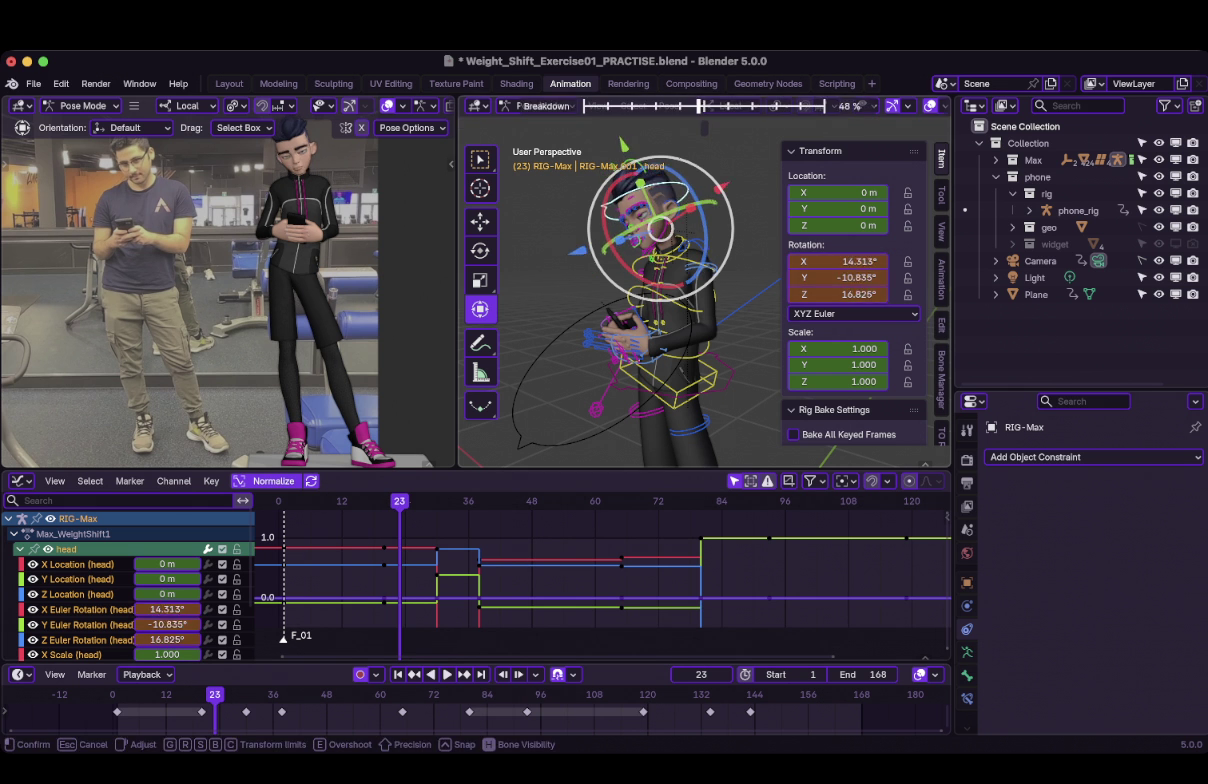
key(Return)
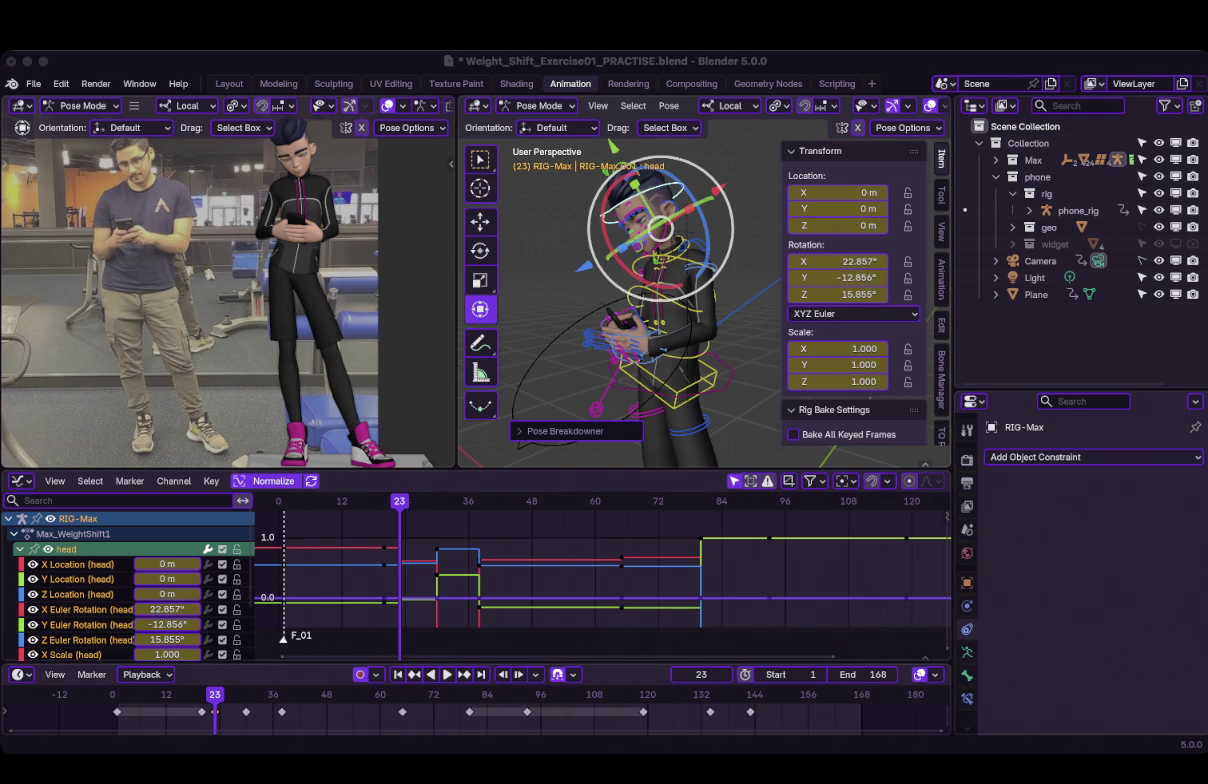
Step: Zoom to the face and box-select the eyelid, eye and brow controls
scroll(700, 300, up, 5)
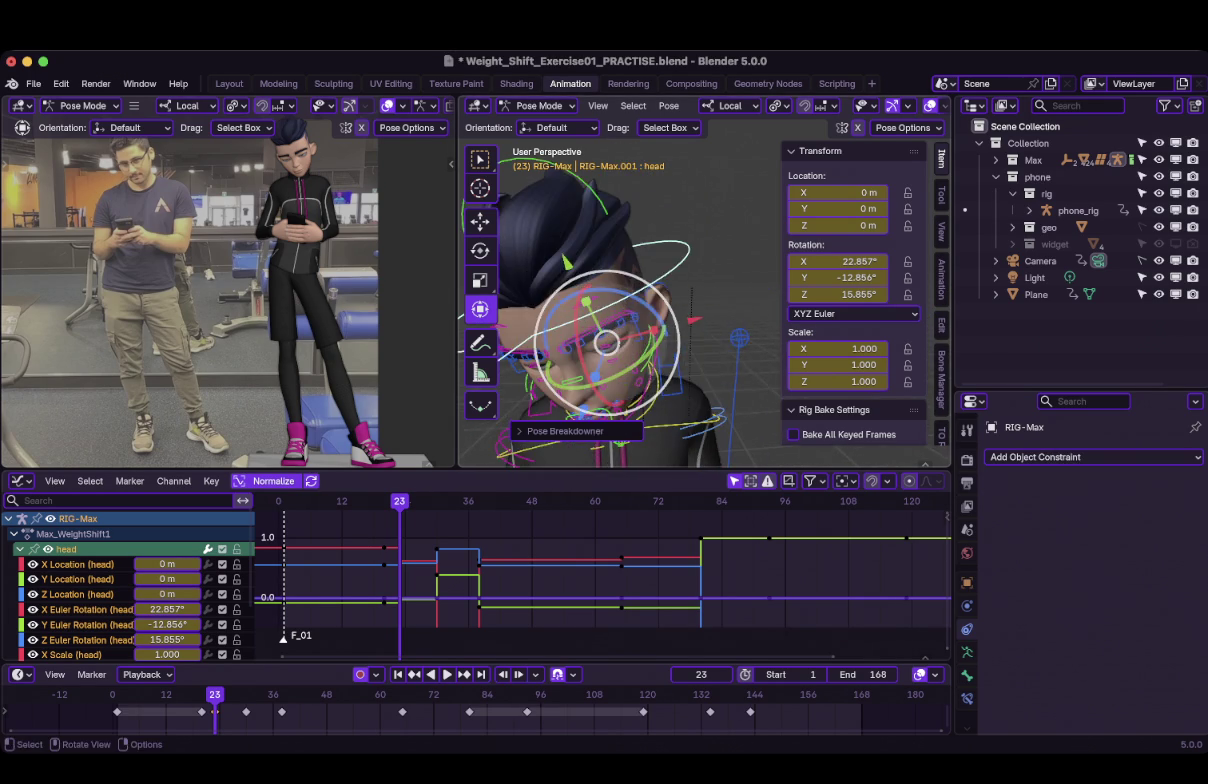
mouse_move(700, 300)
middle_down()
mouse_move(740, 320)
mouse_move(690, 290)
middle_up()
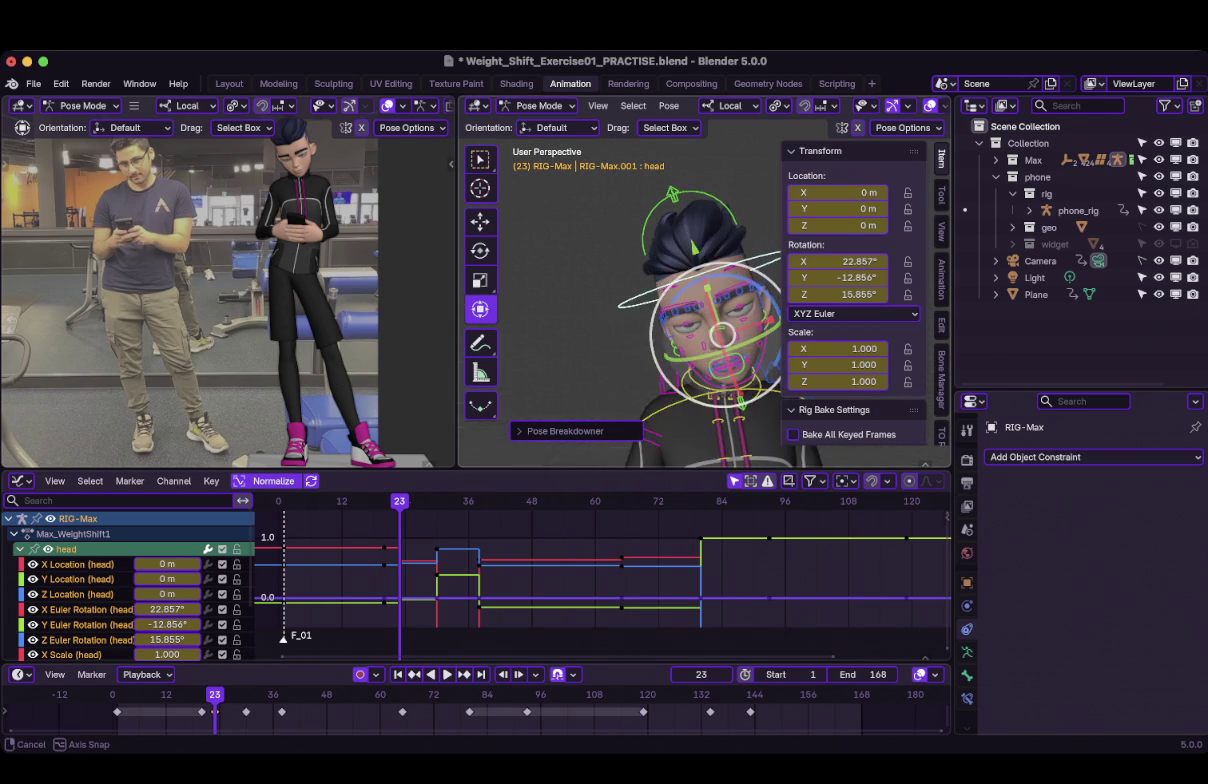
click(480, 159)
middle_drag(600, 300, 640, 320)
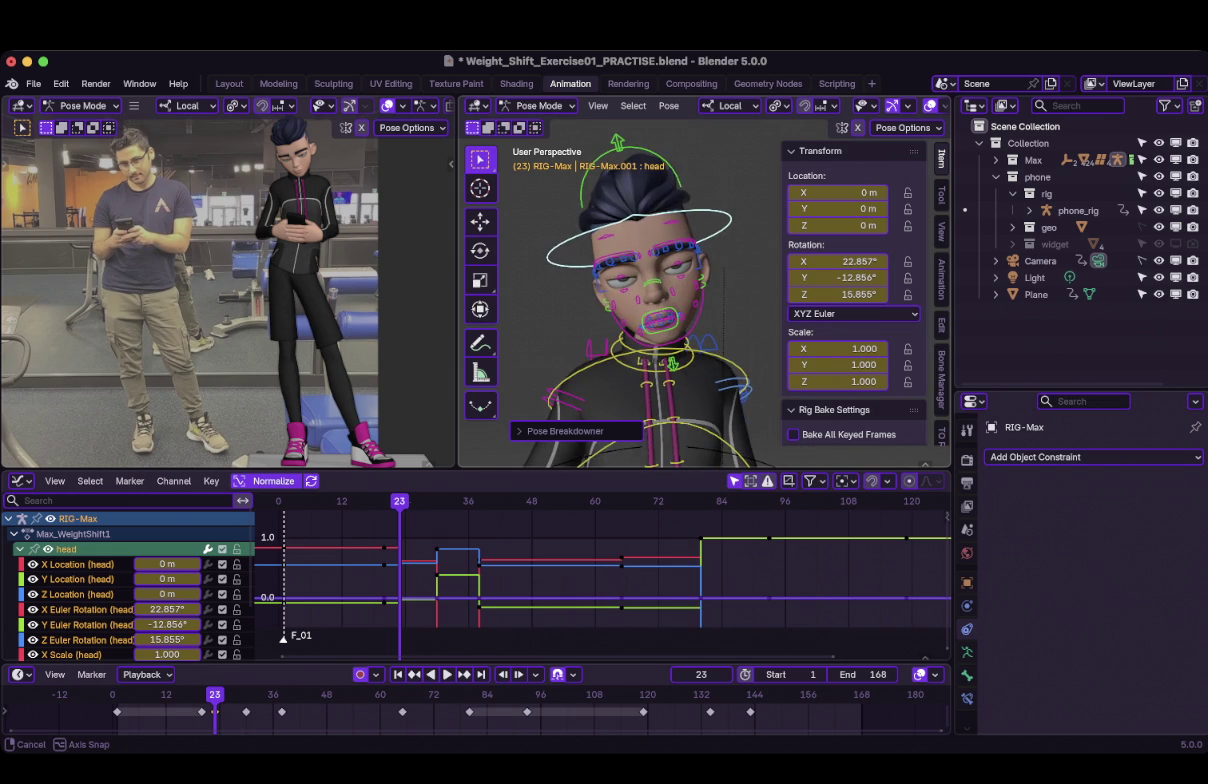
scroll(620, 300, up, 3)
drag(505, 205, 700, 340)
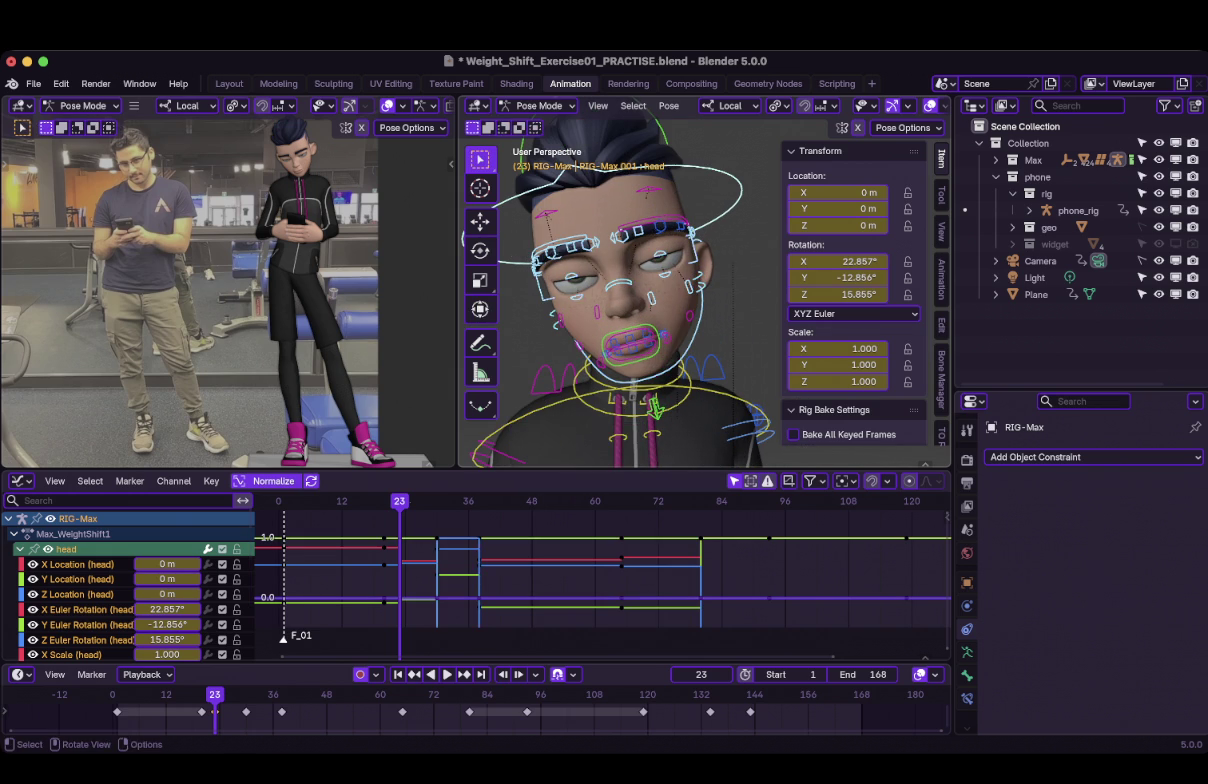
key(b)
drag(510, 190, 720, 330)
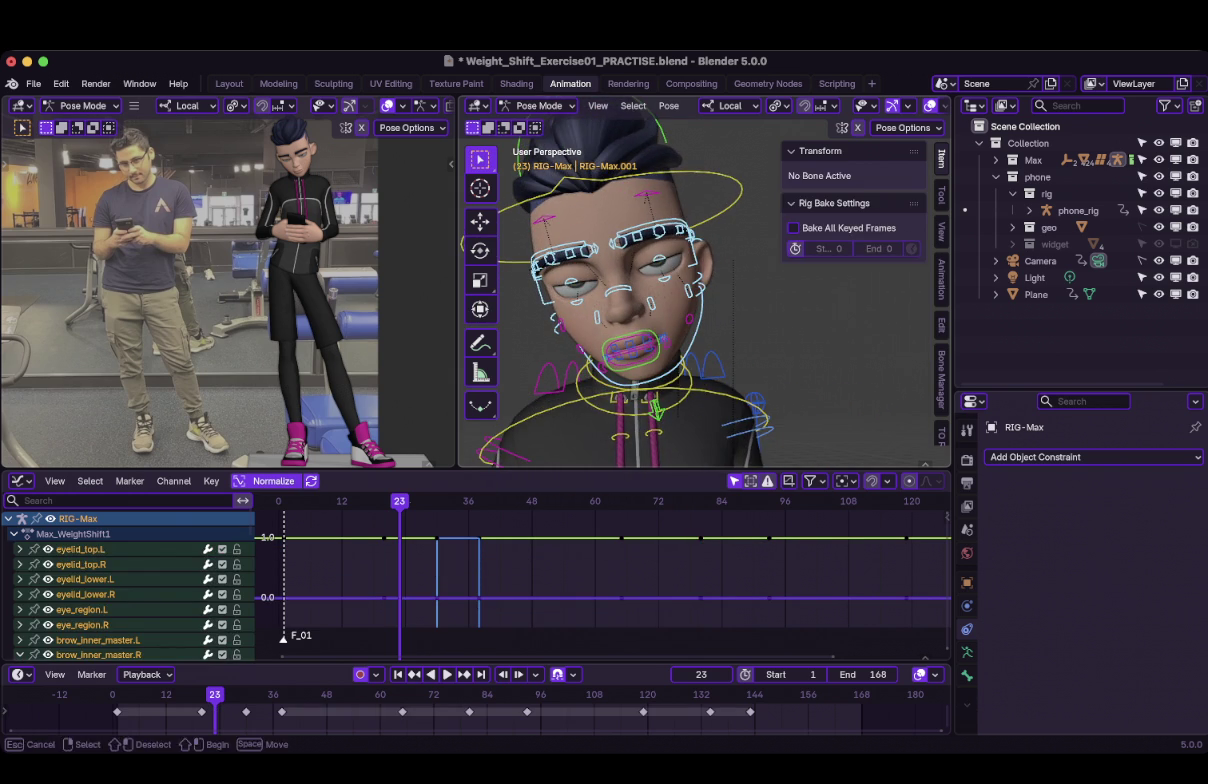
mouse_move(680, 300)
middle_down()
mouse_move(580, 285)
mouse_move(700, 300)
mouse_move(700, 340)
middle_up()
Step: Blend the face controls about 78% toward their neighbouring keys with Pose Breakdowner
key(shift+e)
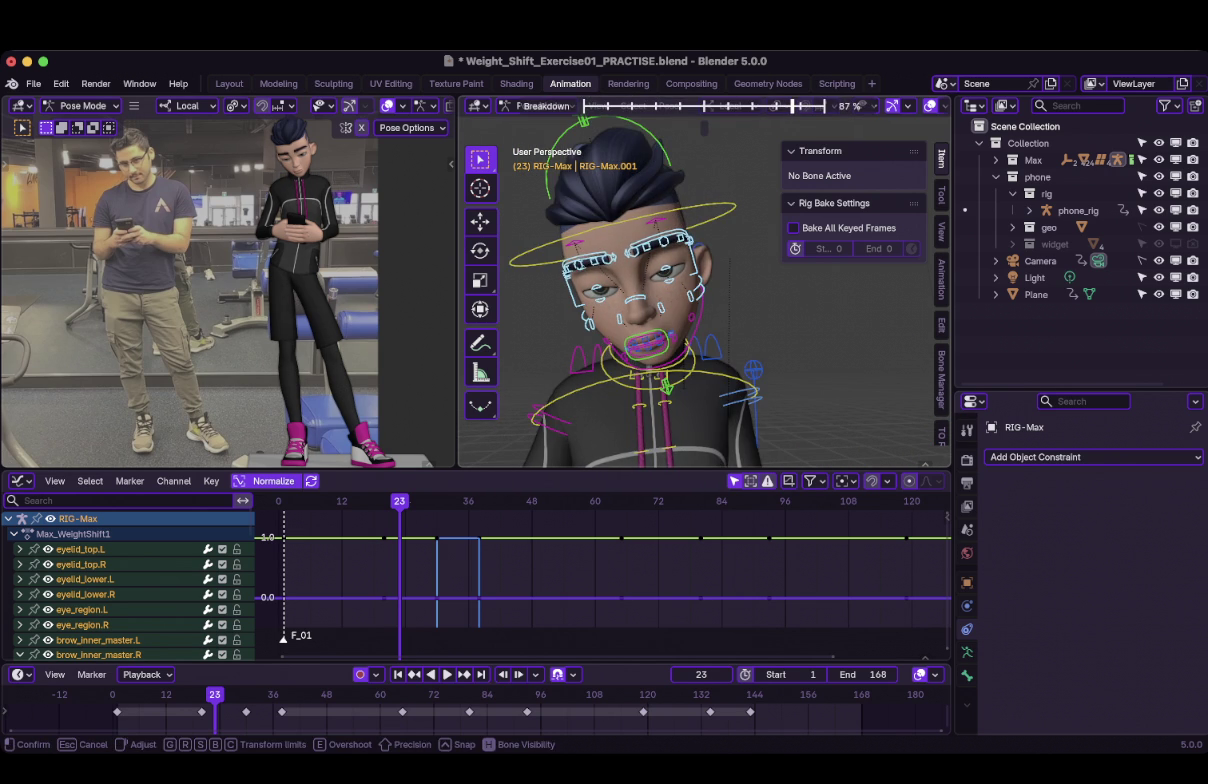
key(Escape)
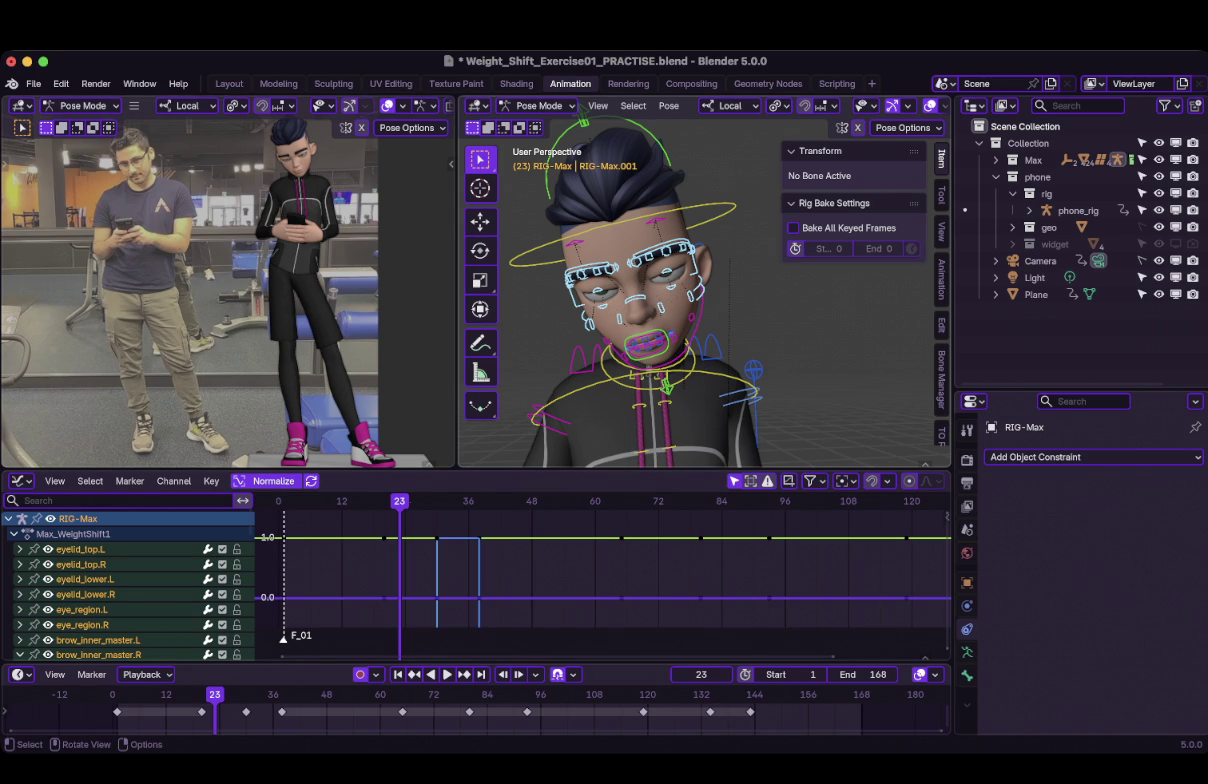
key(shift+e)
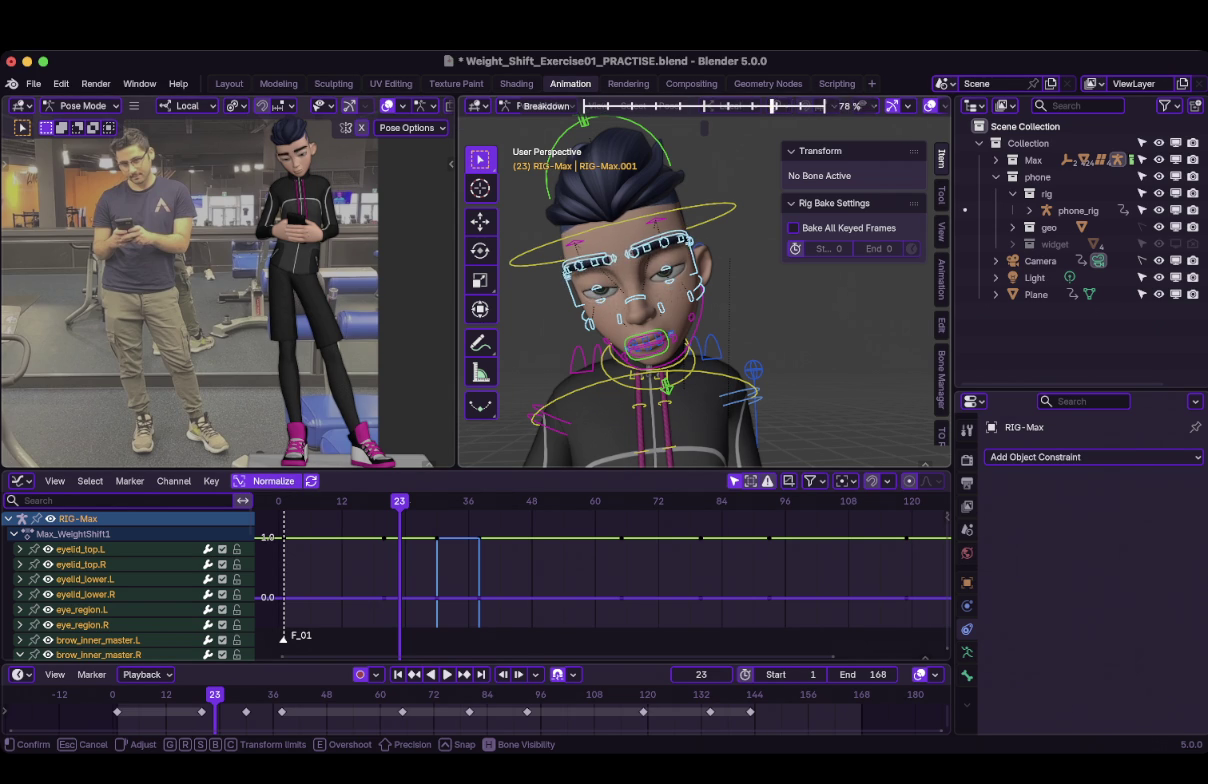
key(Return)
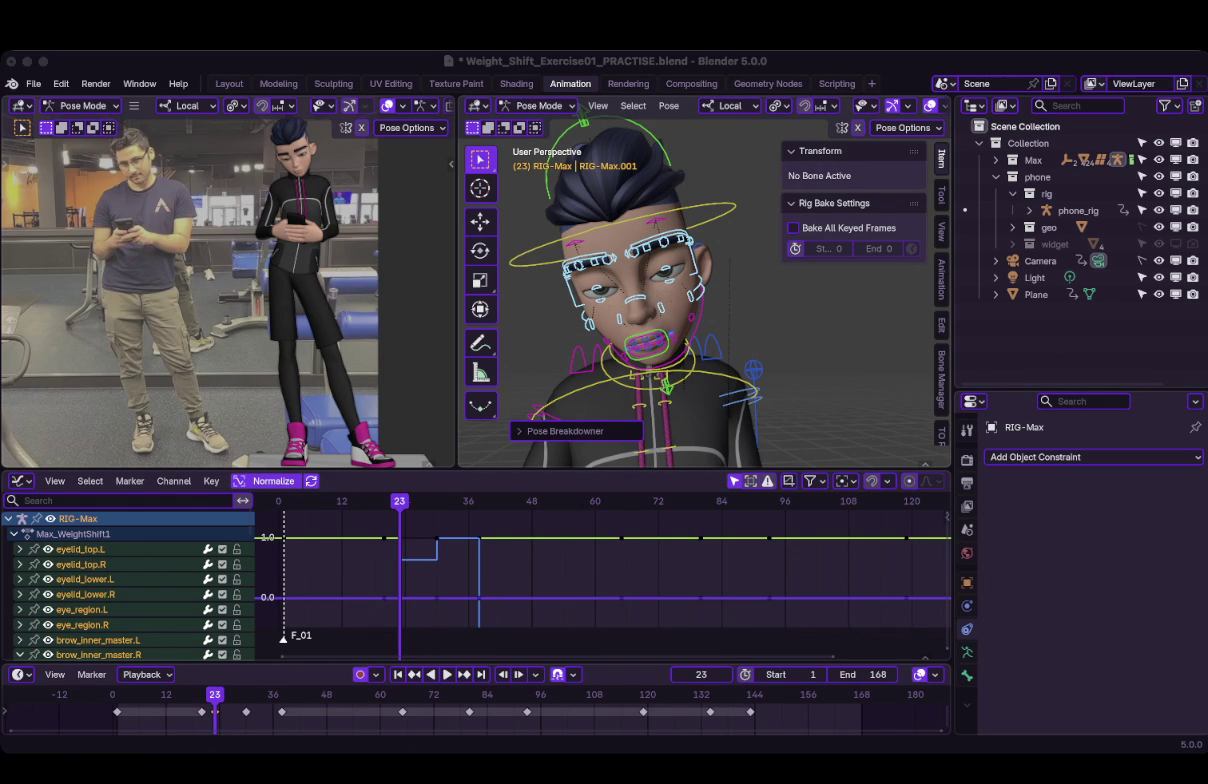
Step: Move the eyes_lookat target along its local Z axis
scroll(700, 290, down, 5)
click(760, 405)
key(g)
key(Escape)
key(g)
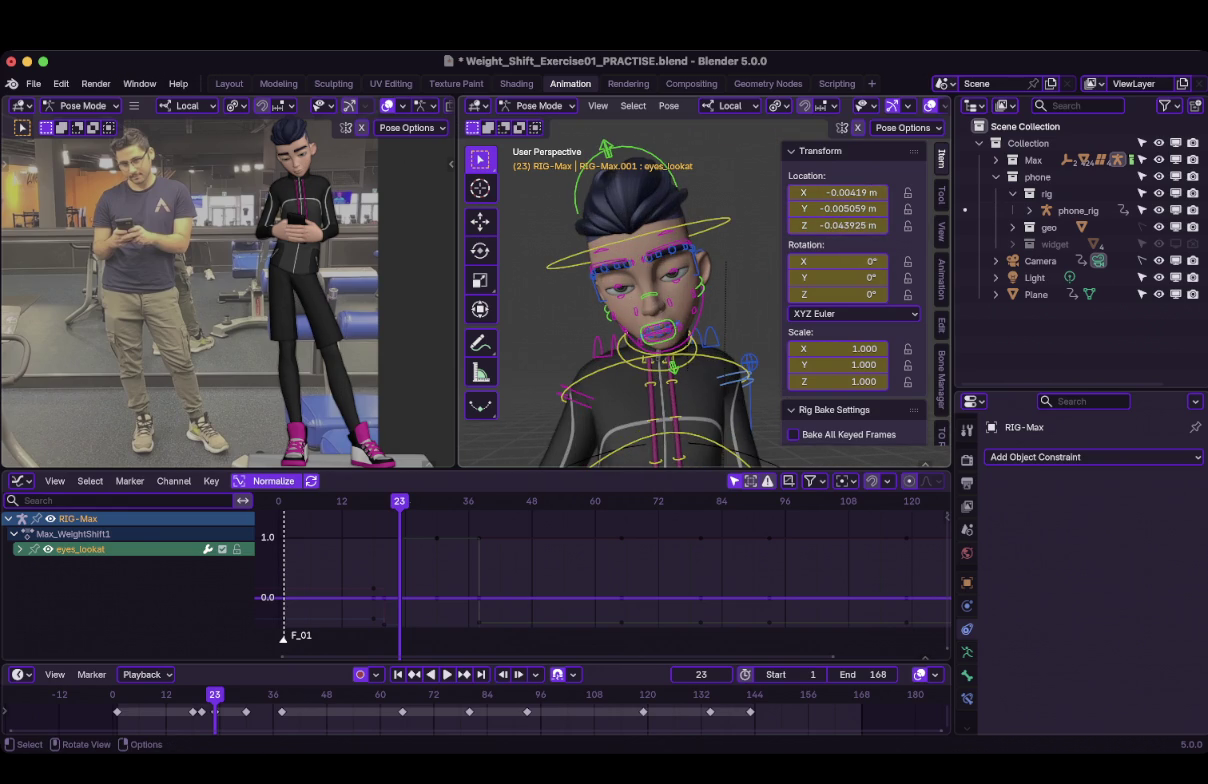
key(g)
key(z)
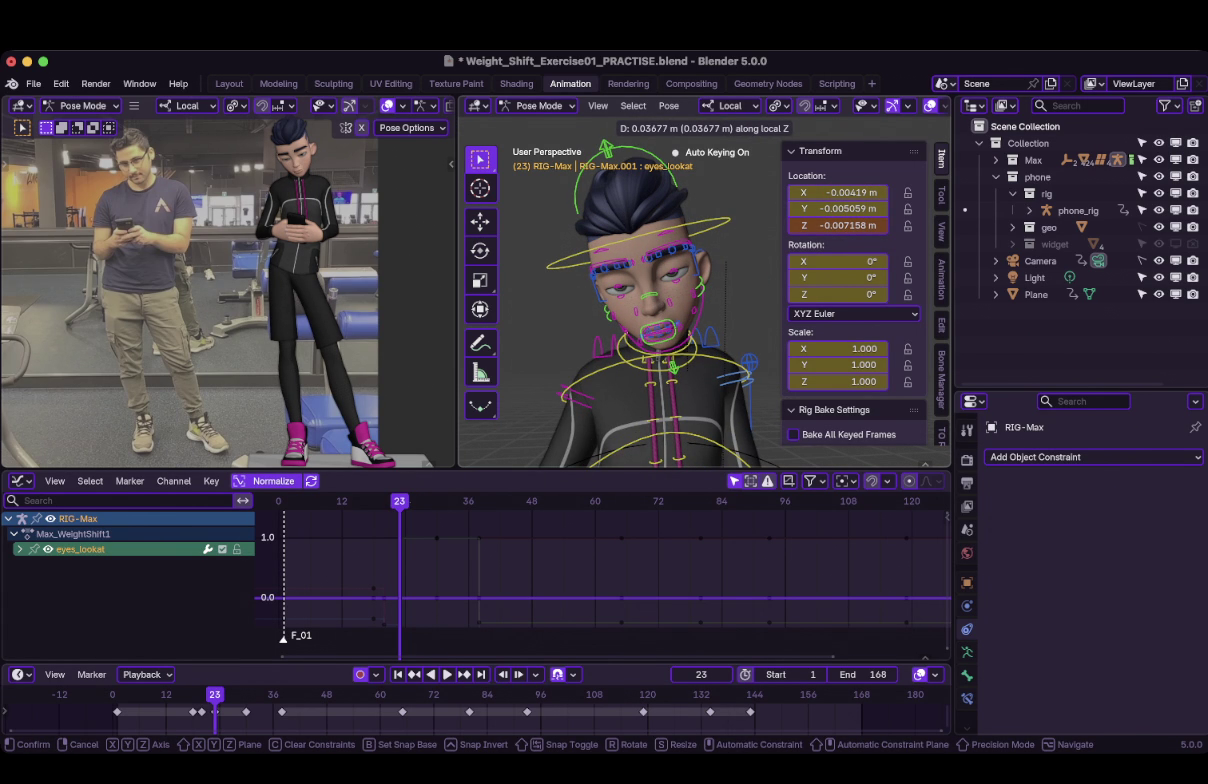
click(605, 149)
Step: Select both eyebrow master controls and raise them
scroll(650, 290, up, 5)
click(535, 240)
shift+click(680, 205)
key(g)
key(Return)
Step: Lower both upper eyelid controls along their local Z axis
click(695, 263)
shift+click(557, 302)
key(g)
key(z)
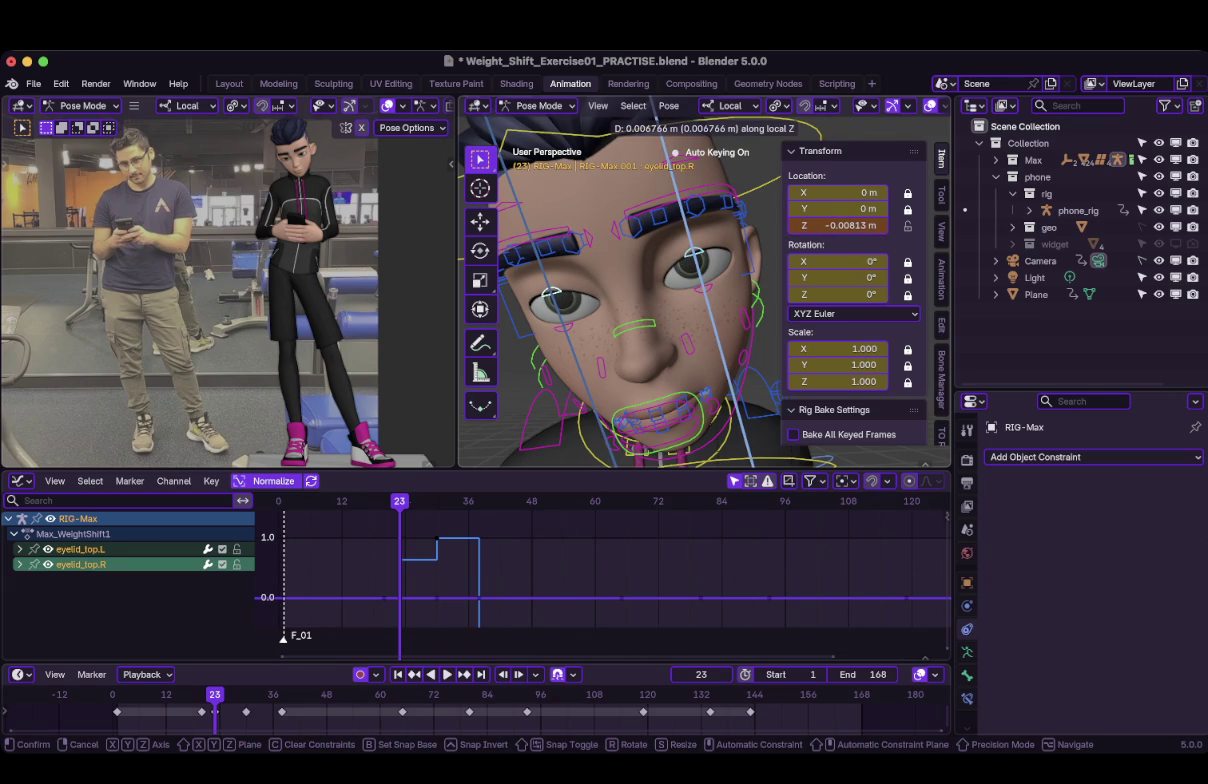
key(Return)
key(z)
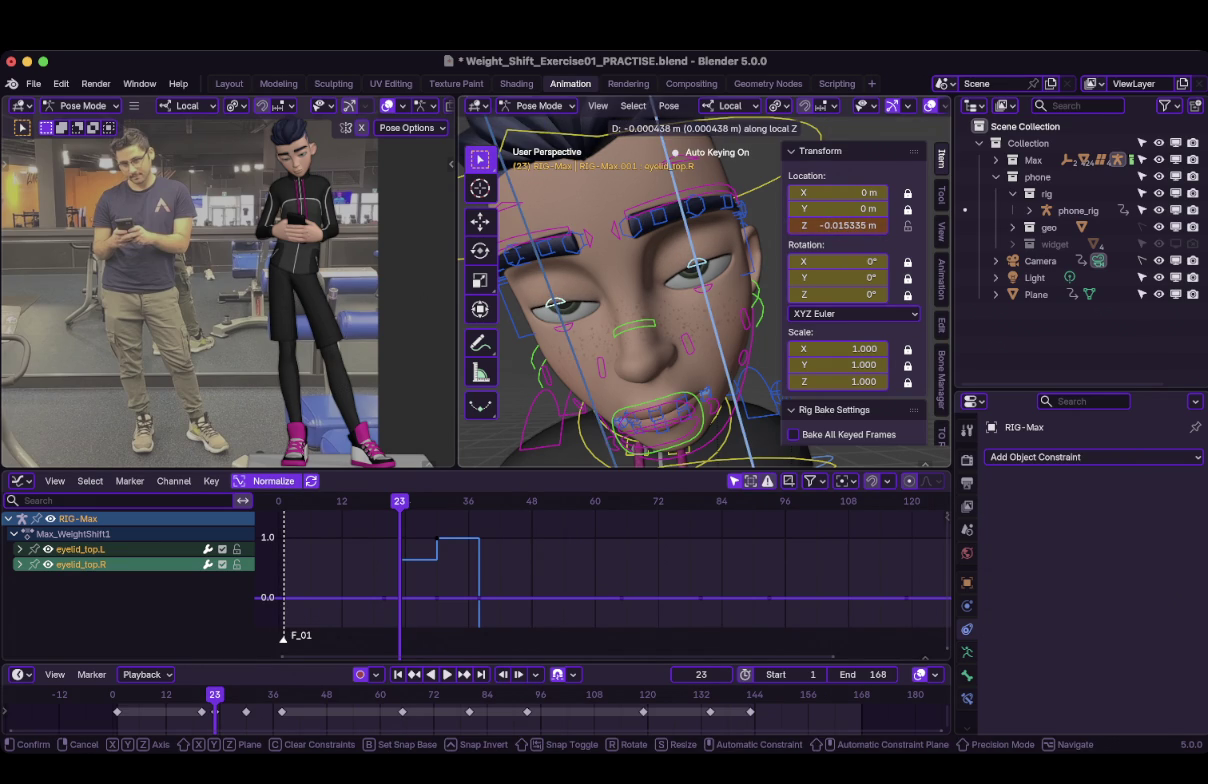
key(Return)
Step: Reposition the eyes_lookat target again along local Z
scroll(700, 300, down, 6)
scroll(650, 300, up, 5)
click(771, 378)
scroll(650, 300, up, 2)
key(g)
key(z)
key(z)
key(Escape)
scroll(650, 300, down, 2)
key(g)
key(z)
key(z)
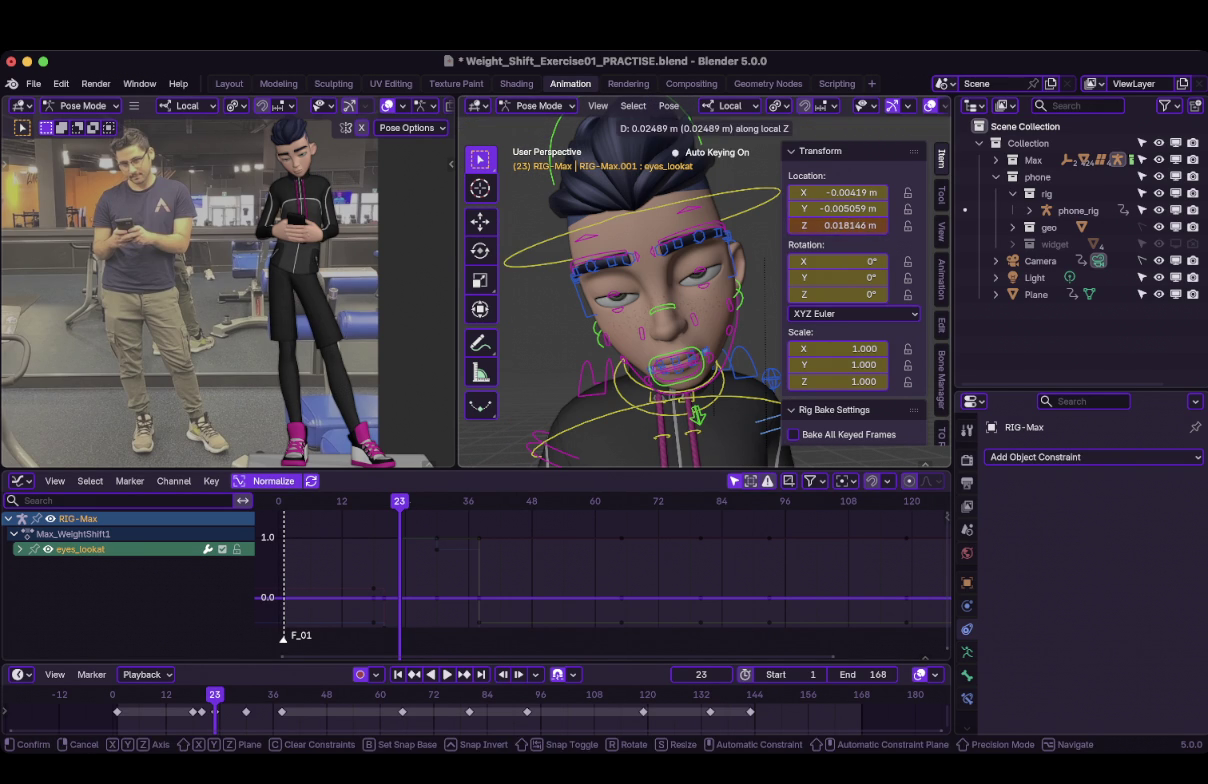
key(Return)
Step: Readjust both upper eyelid controls along local Z
click(582, 277)
shift+click(660, 256)
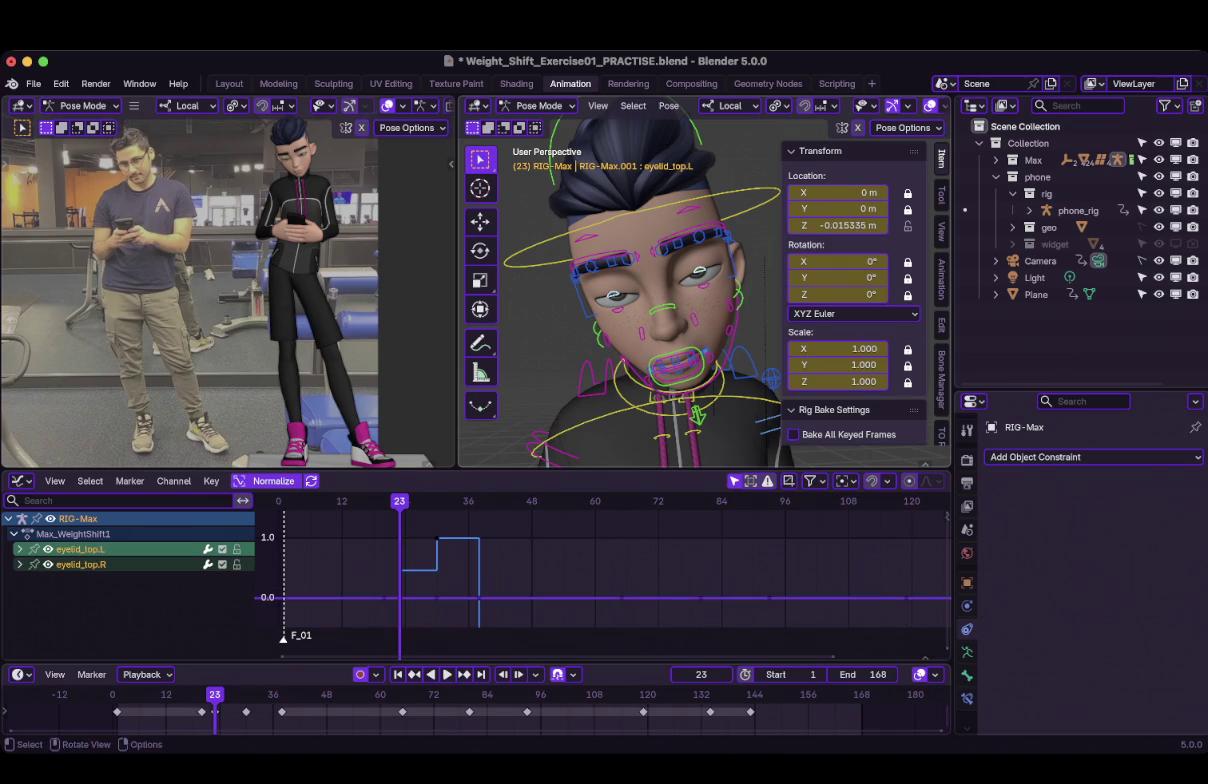
key(g)
key(z)
key(z)
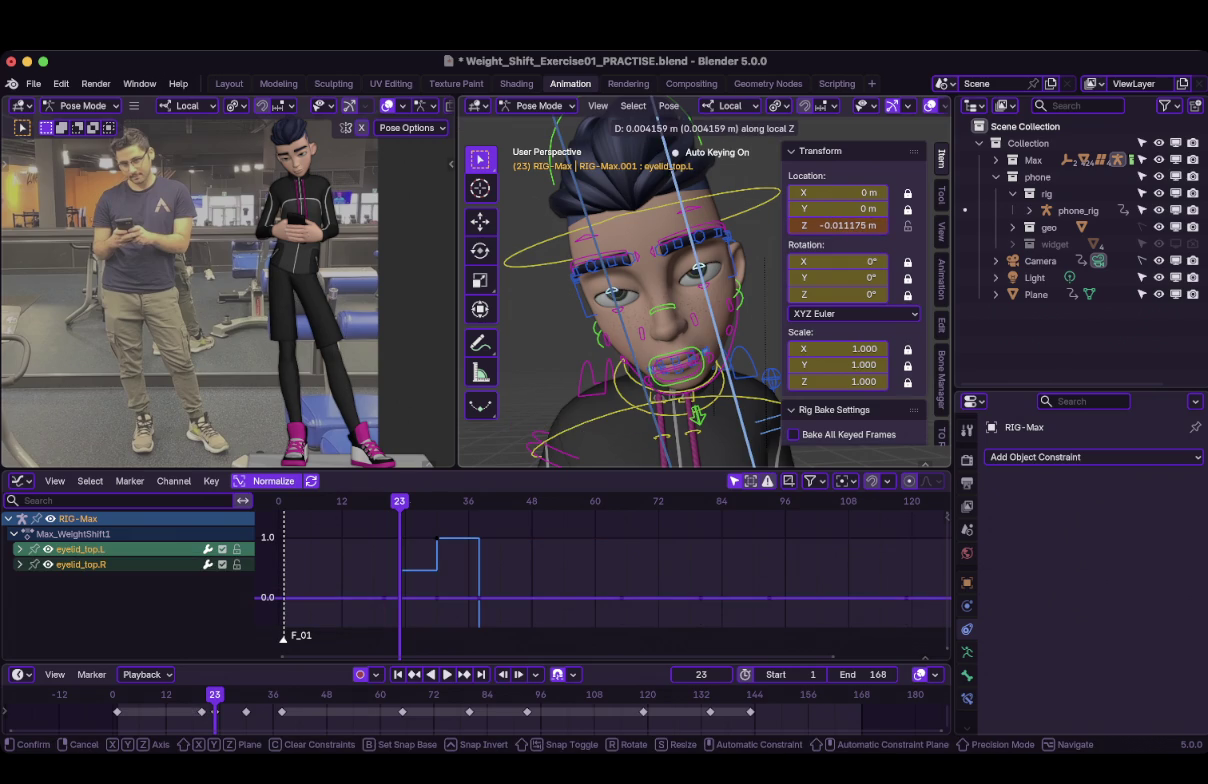
key(Return)
Step: Raise the eye look-at target along local Z to 0.068569 m
scroll(650, 290, down, 3)
scroll(650, 290, down, 2)
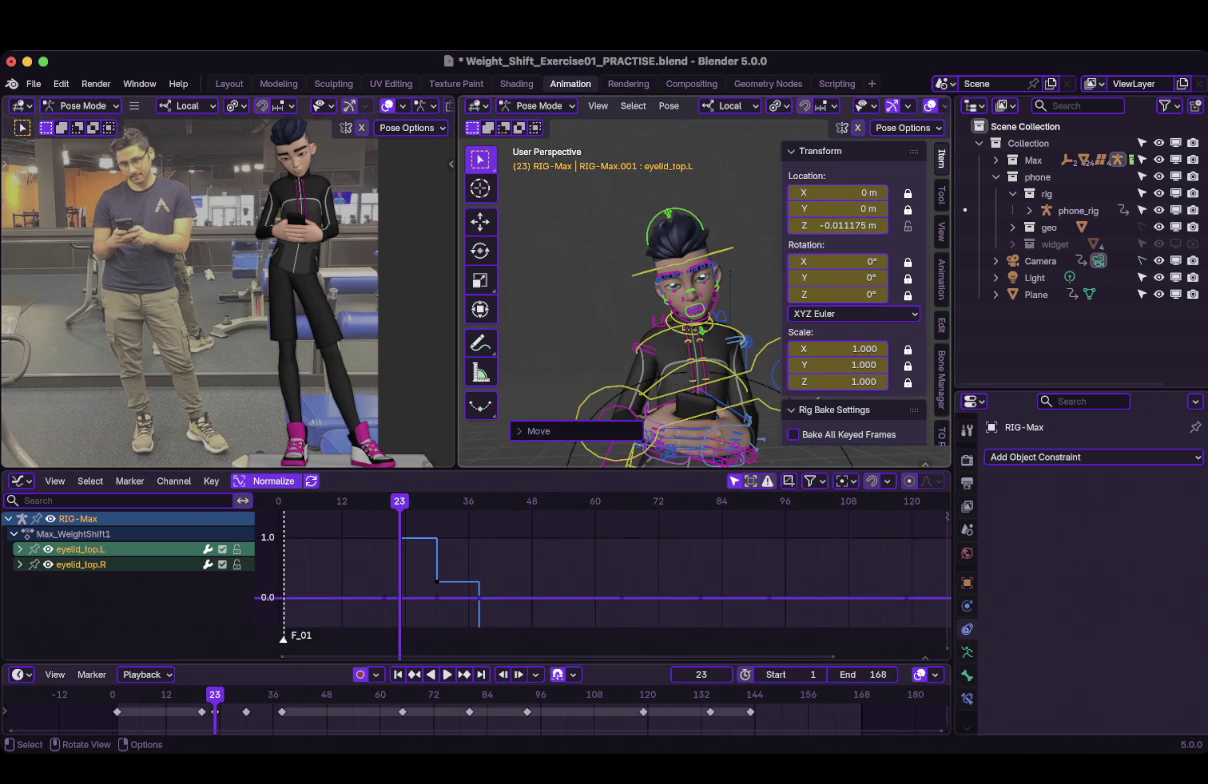
click(600, 400)
key(g)
key(z)
key(z)
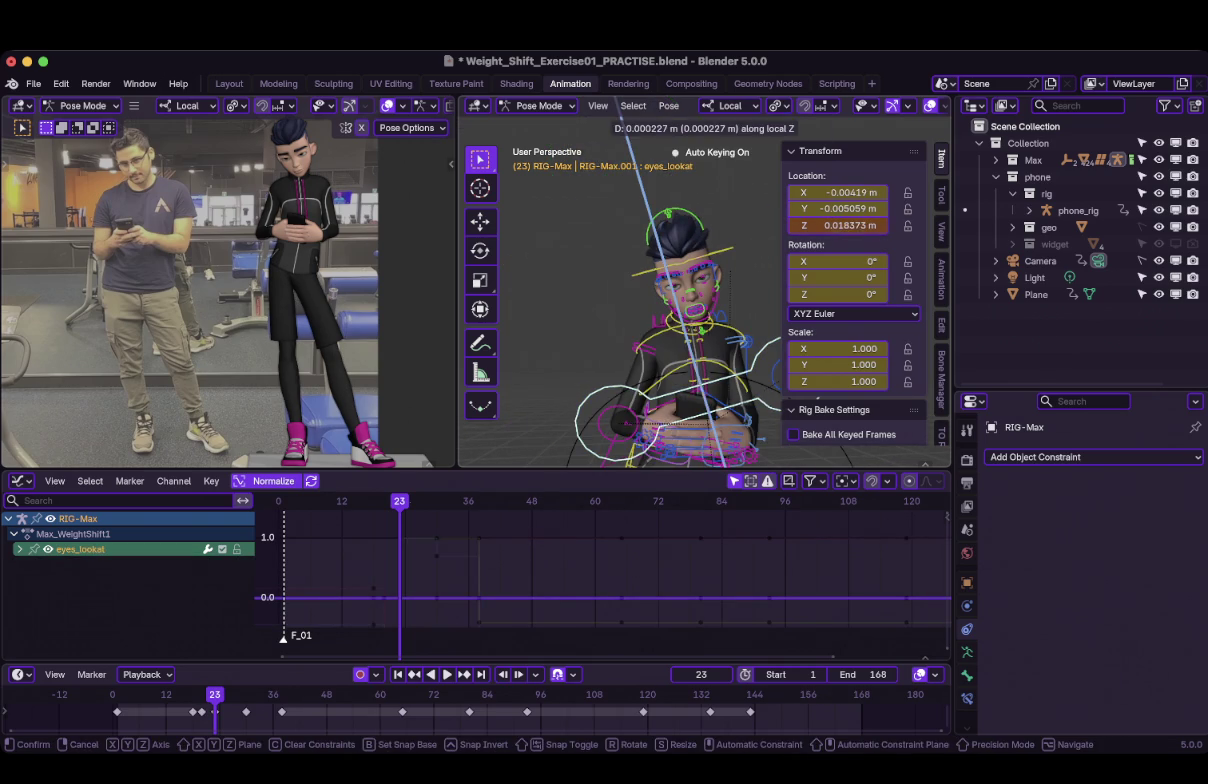
key(Return)
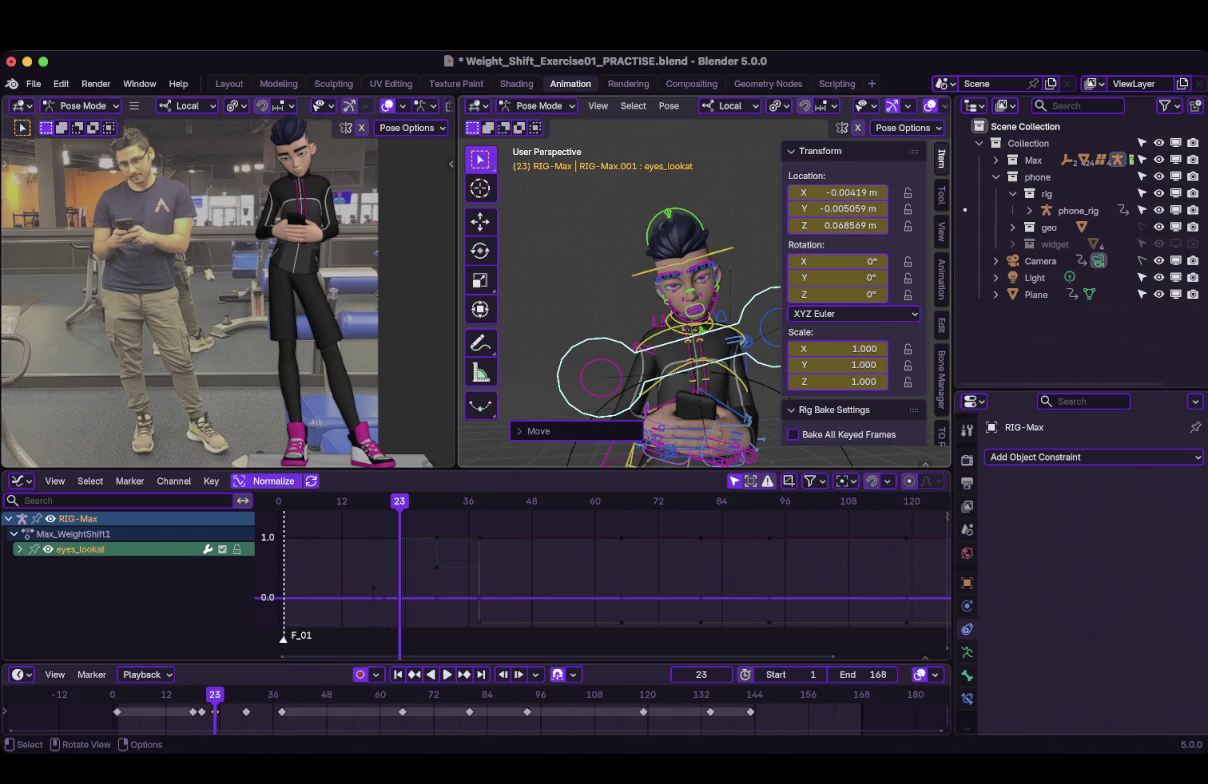
Step: Lower both inner brow controls along local Z to -0.00122 m and key them
scroll(650, 290, up, 2)
scroll(650, 290, up, 1)
scroll(650, 290, up, 2)
click(587, 237)
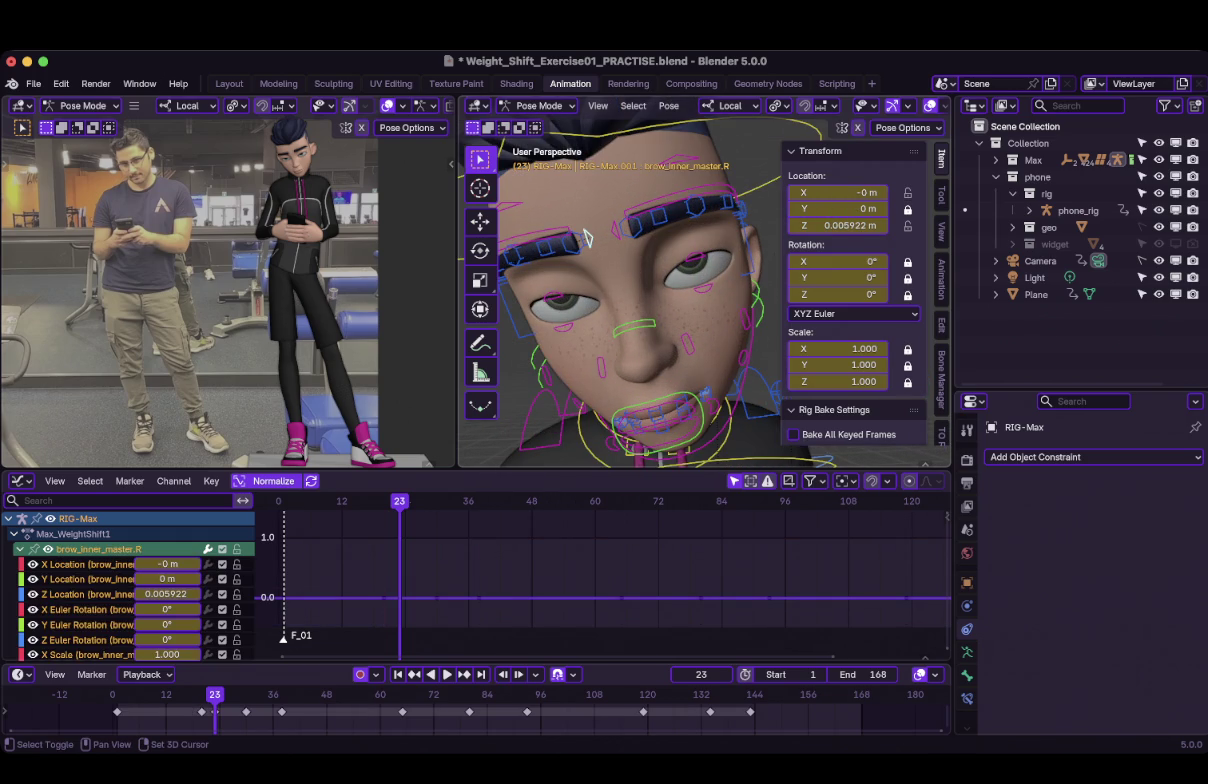
shift+click(622, 232)
key(g)
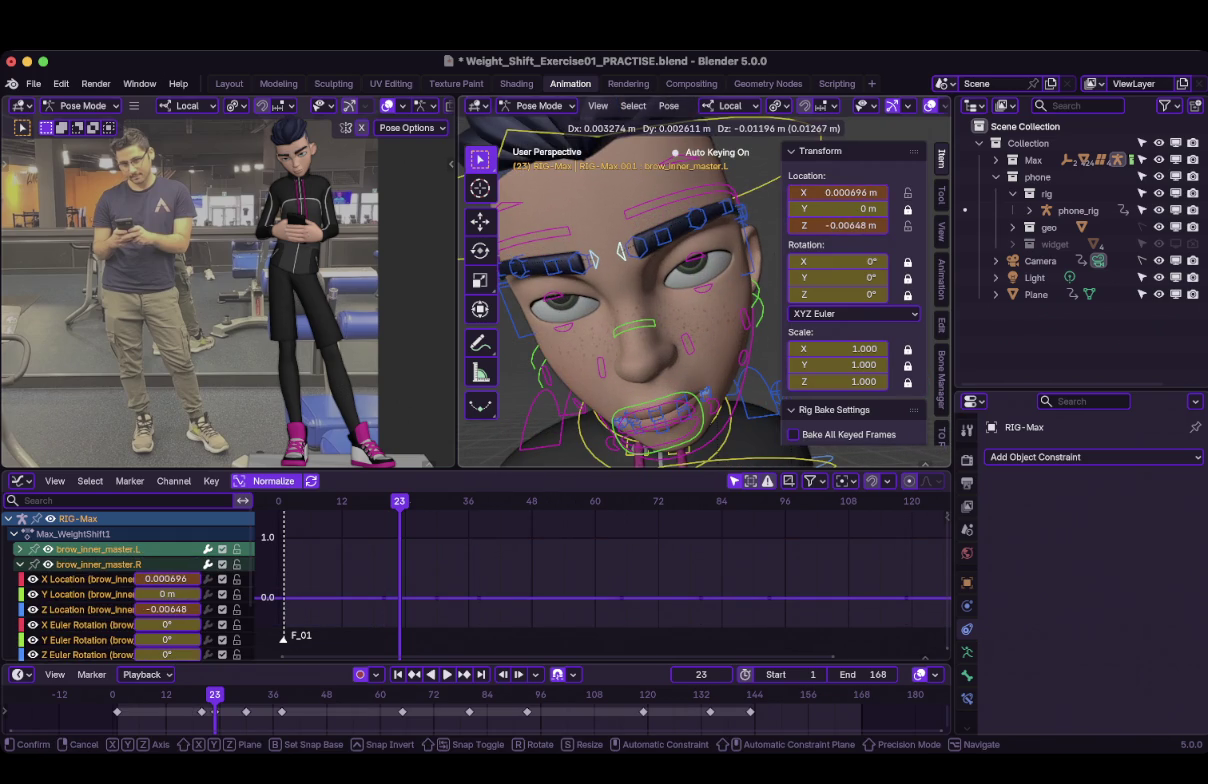
click(616, 232)
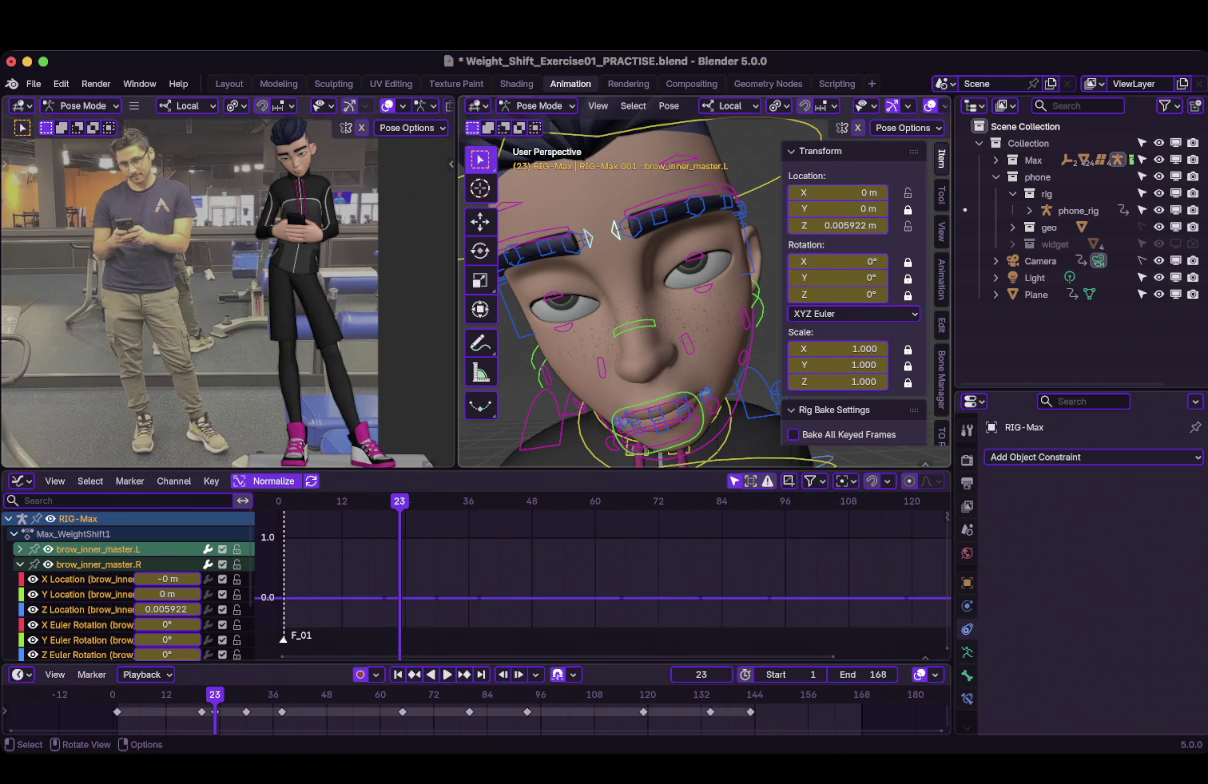
key(g)
key(z)
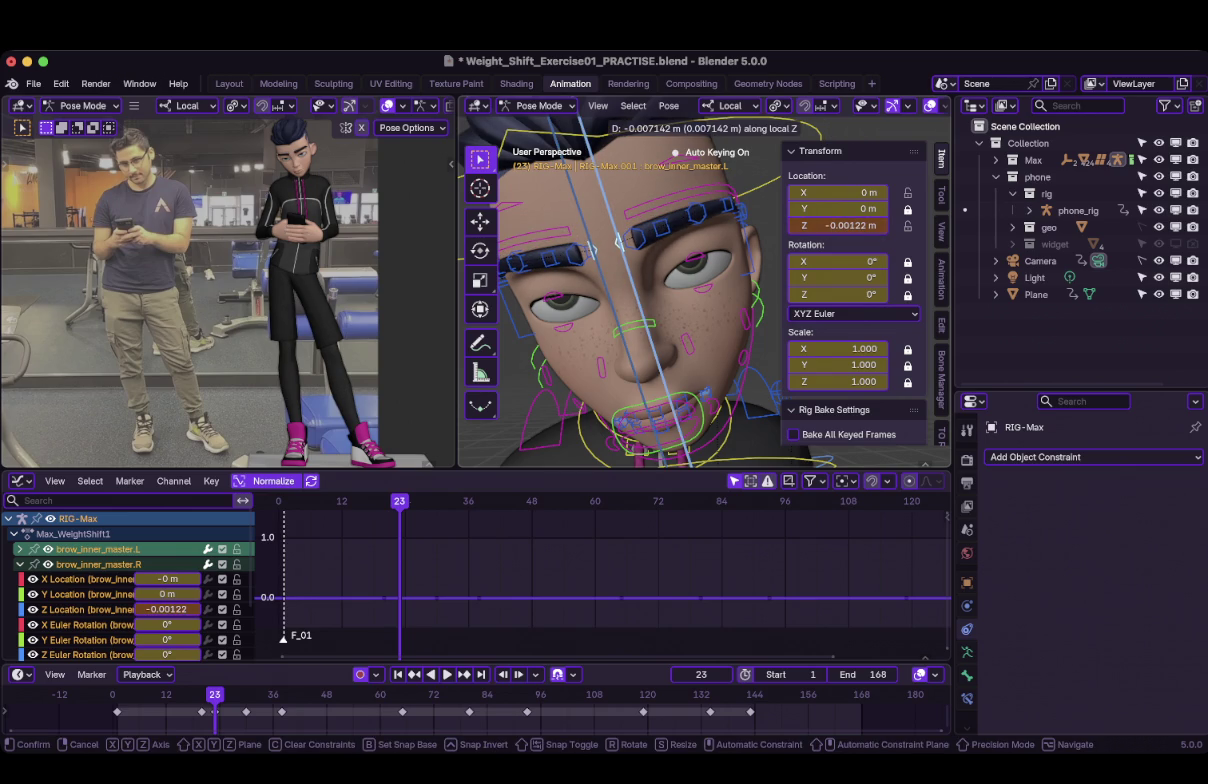
click(619, 240)
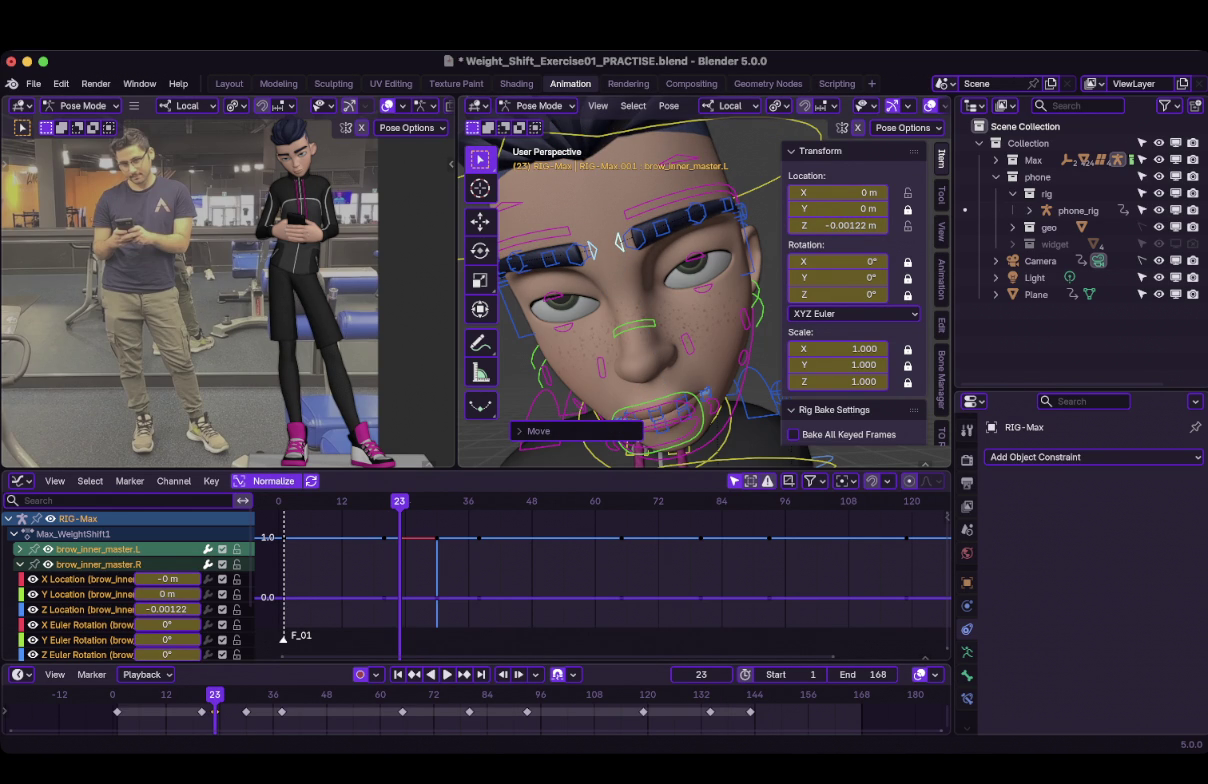
Step: Orbit around Max's upper body to a lower, frontal view of the face
scroll(618, 240, down, 5)
scroll(640, 300, down, 3)
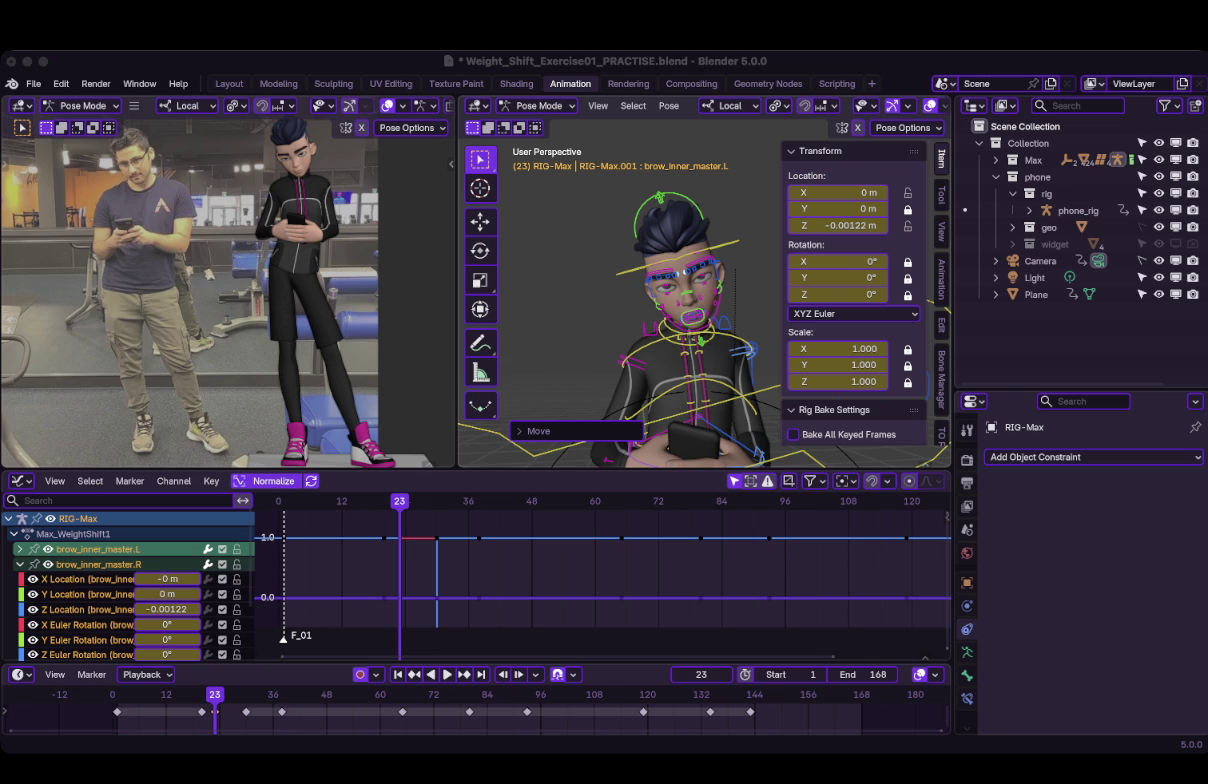
mouse_move(640, 300)
middle_down()
mouse_move(690, 280)
mouse_move(660, 270)
middle_up()
scroll(690, 280, up, 5)
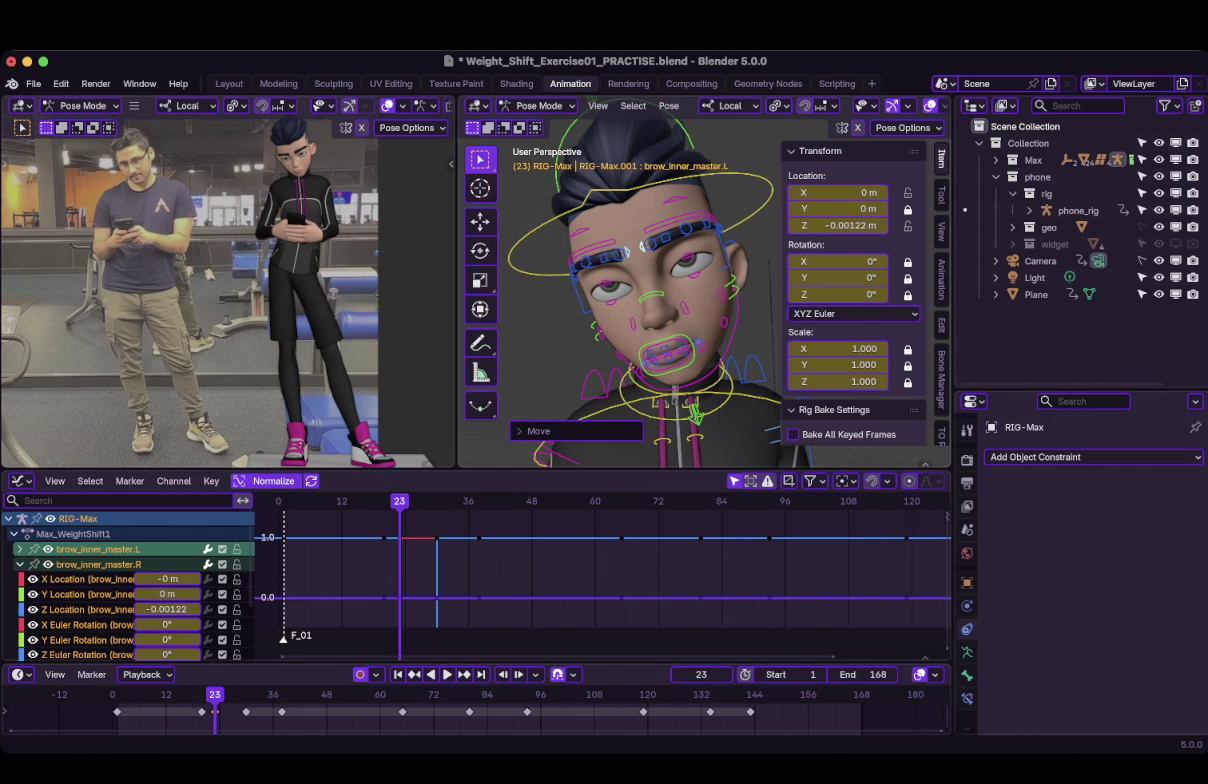
scroll(640, 290, up, 2)
middle_drag(640, 290, 640, 250)
Step: Select the mouth and lip controls and breakdown-blend them between neighbouring key poses
click(590, 432)
click(655, 372)
mouse_move(640, 300)
middle_down()
mouse_move(640, 250)
mouse_move(640, 330)
middle_up()
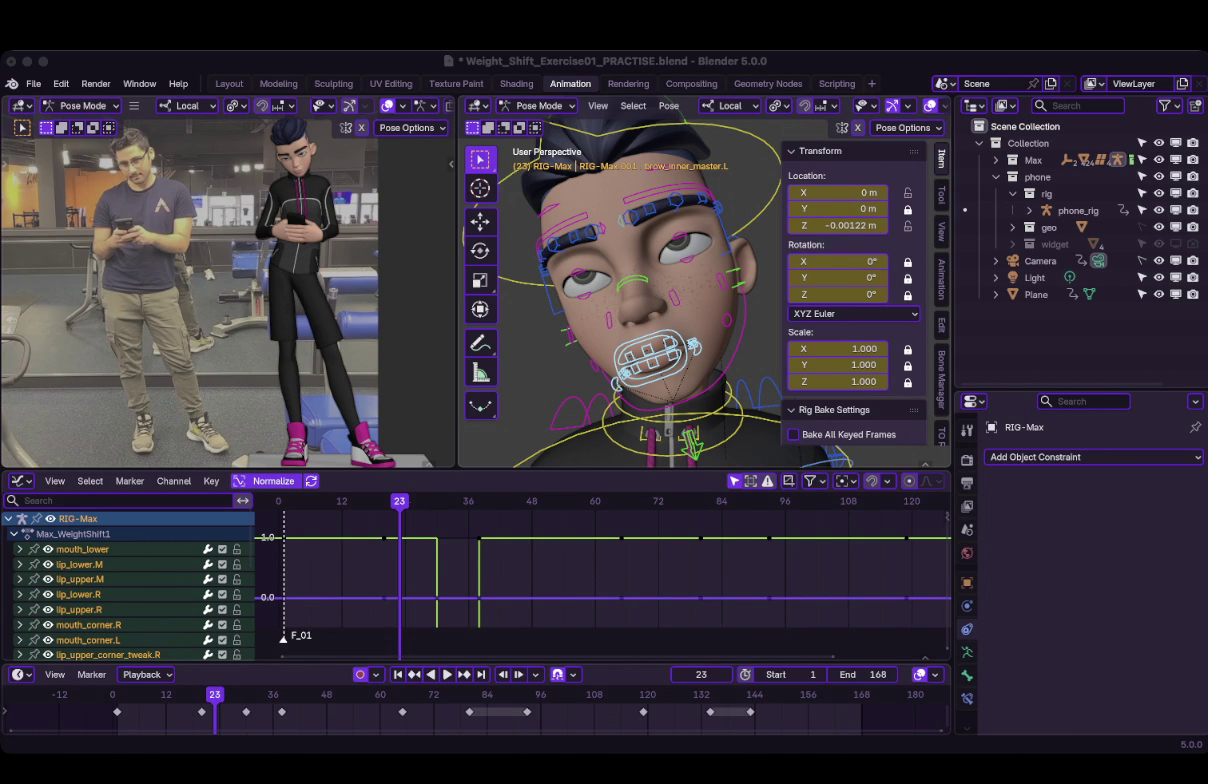
key(shift+e)
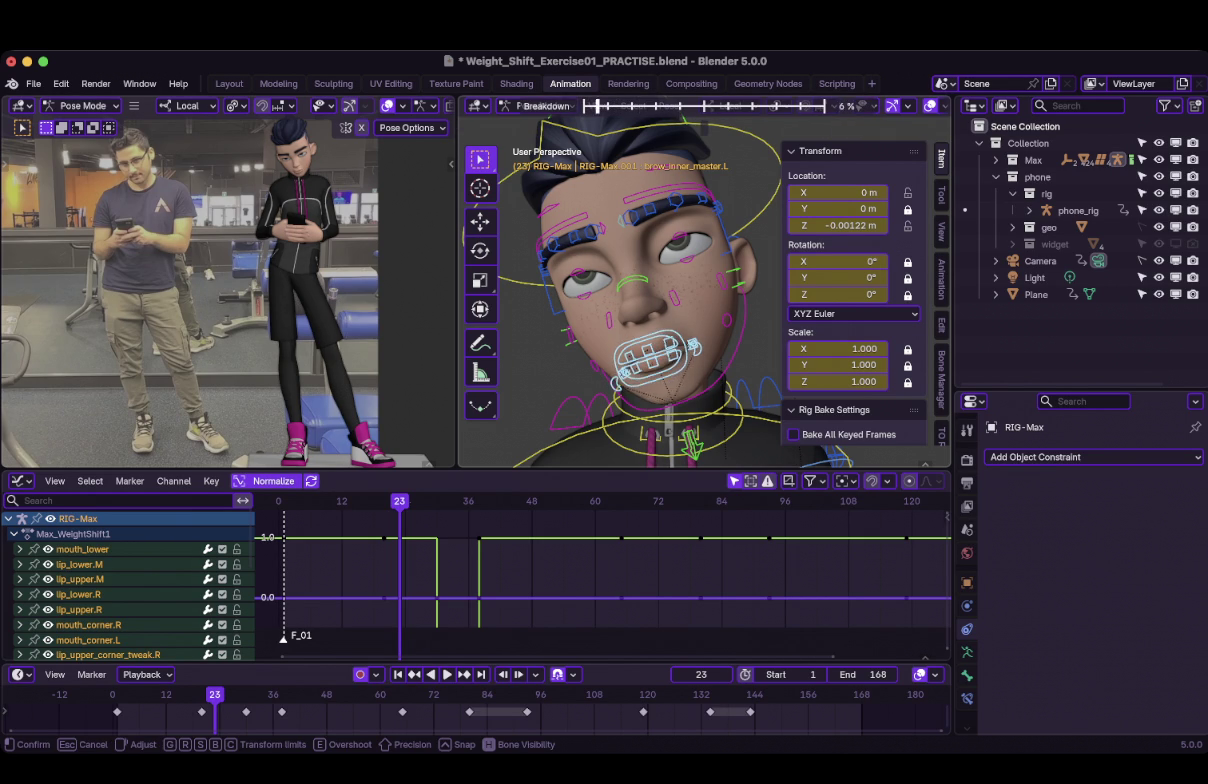
key(Return)
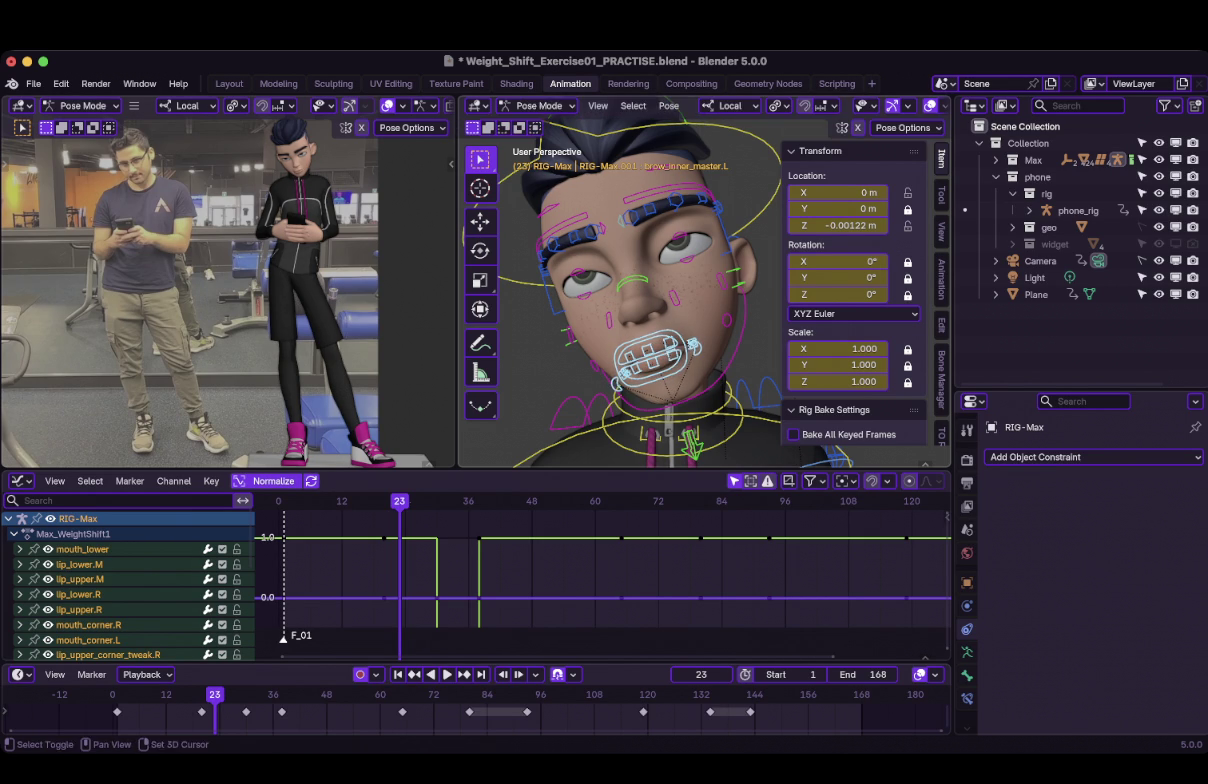
key(shift+e)
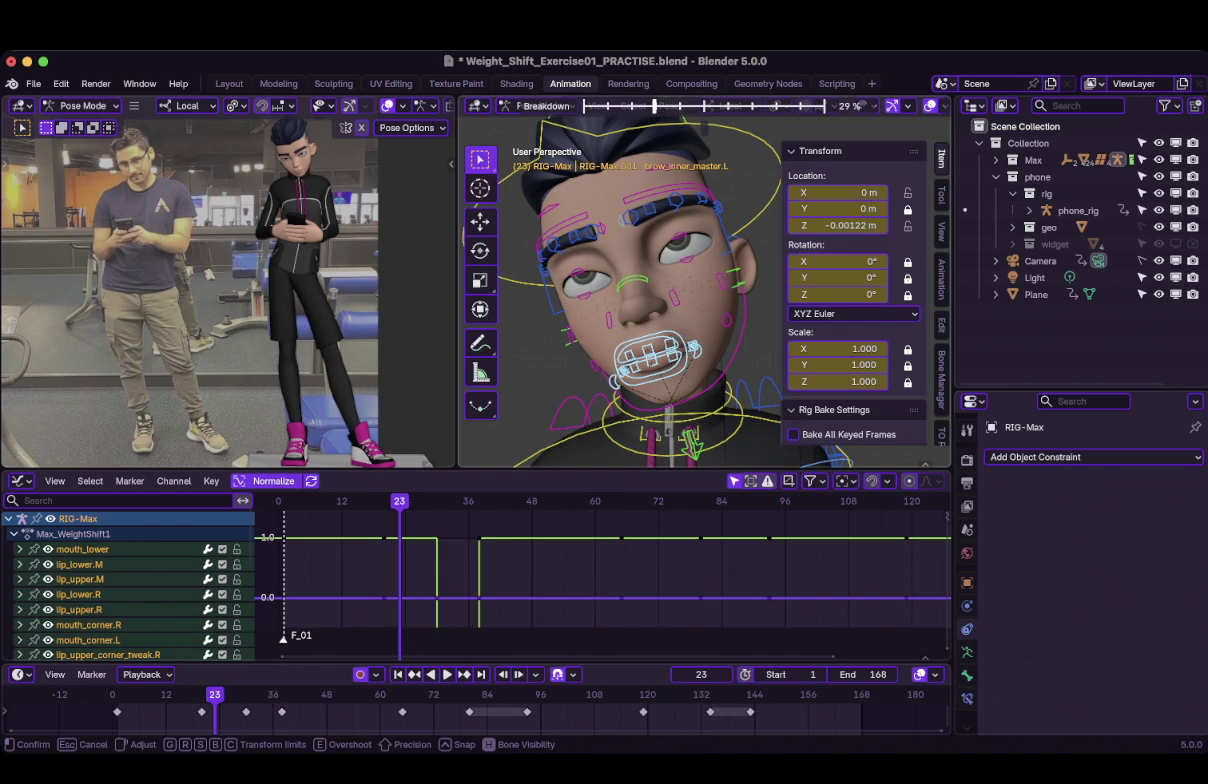
key(Return)
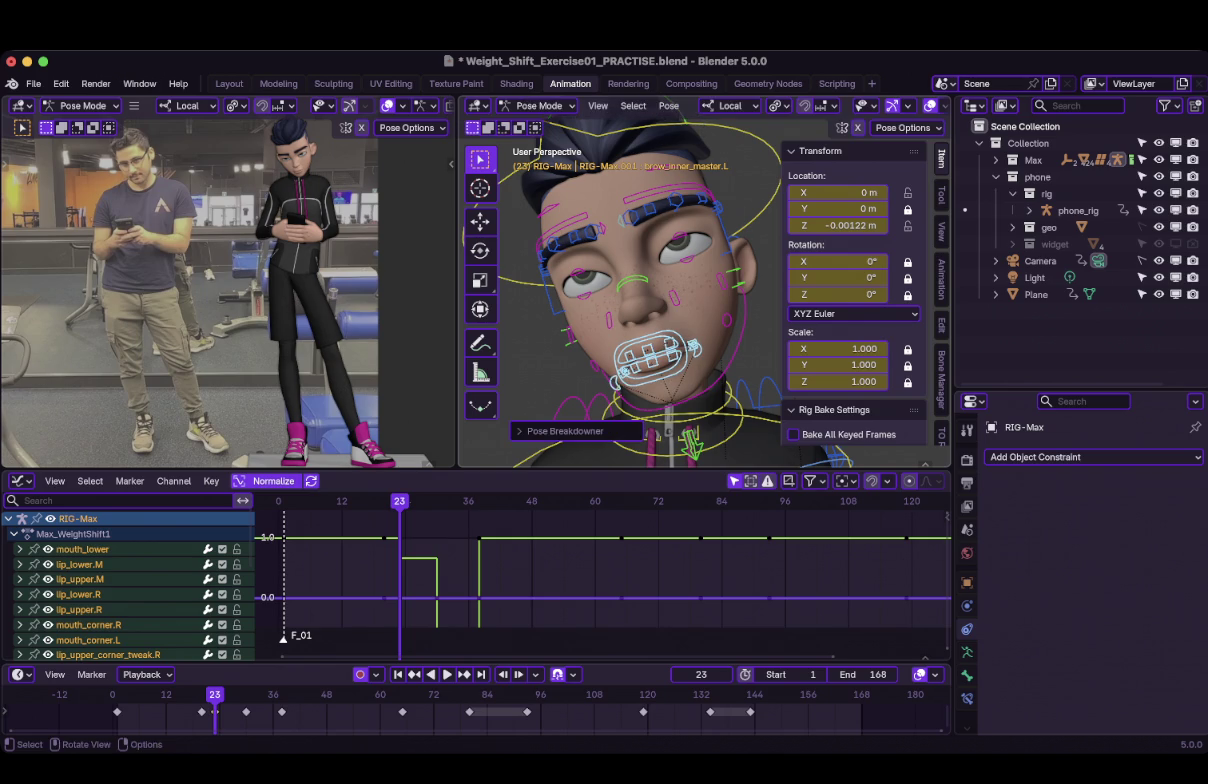
scroll(640, 290, down, 3)
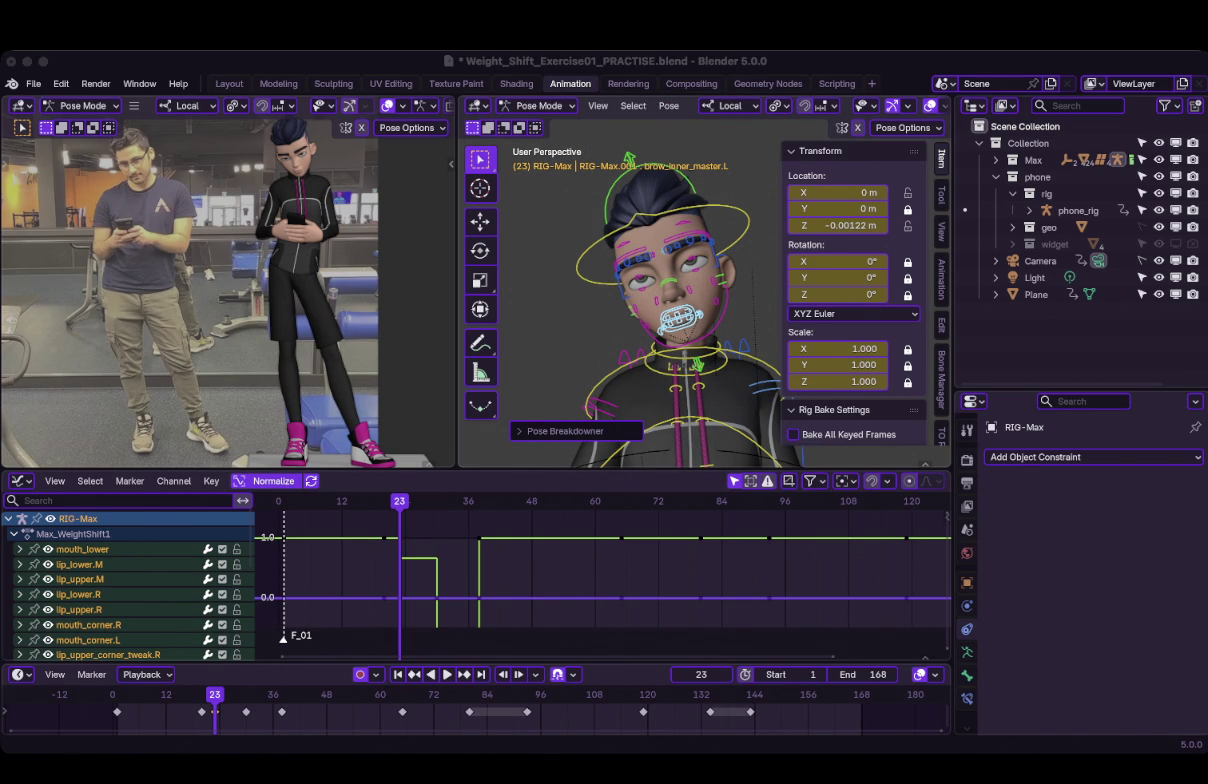
Step: Select the collar control, then cancel its rotation
mouse_move(640, 300)
middle_down()
mouse_move(700, 290)
mouse_move(720, 380)
middle_up()
click(720, 390)
key(r)
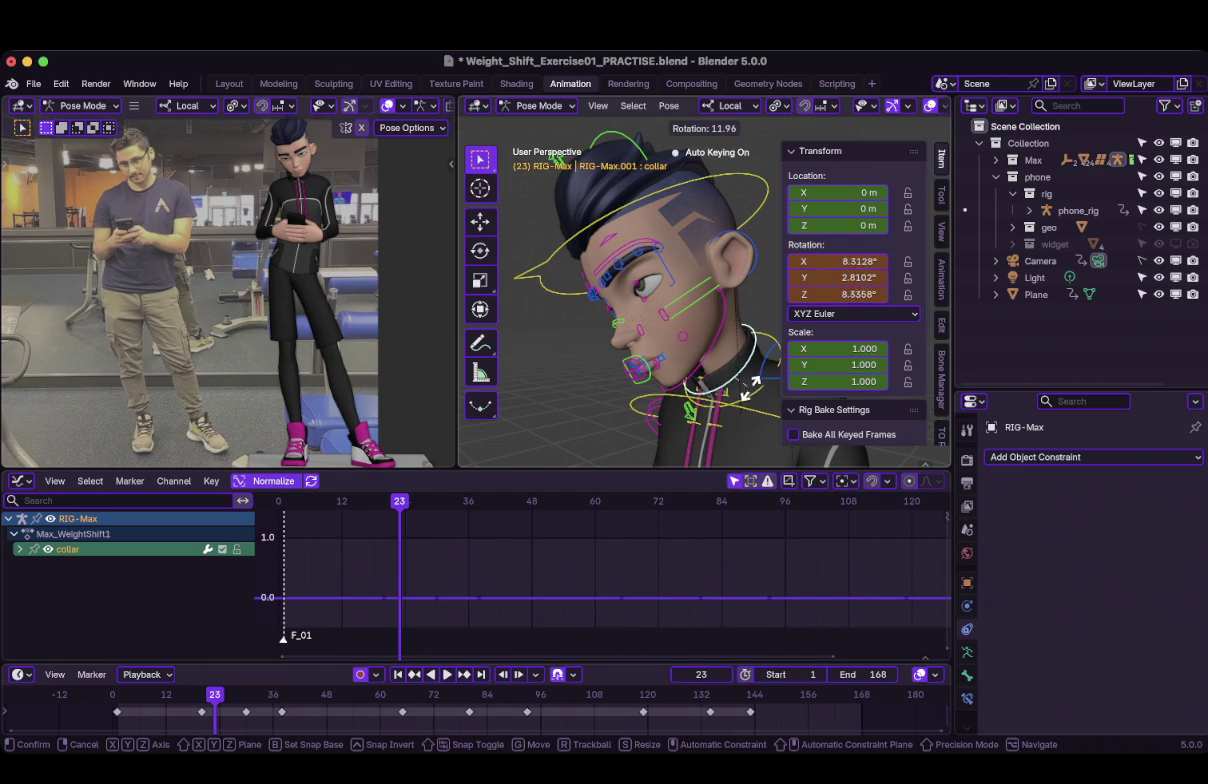
key(Escape)
Step: Rotate the neck control freely toward X 24.918°, Y -1.3343°, Z -5.5557°
middle_drag(700, 350, 620, 340)
click(700, 332)
key(r)
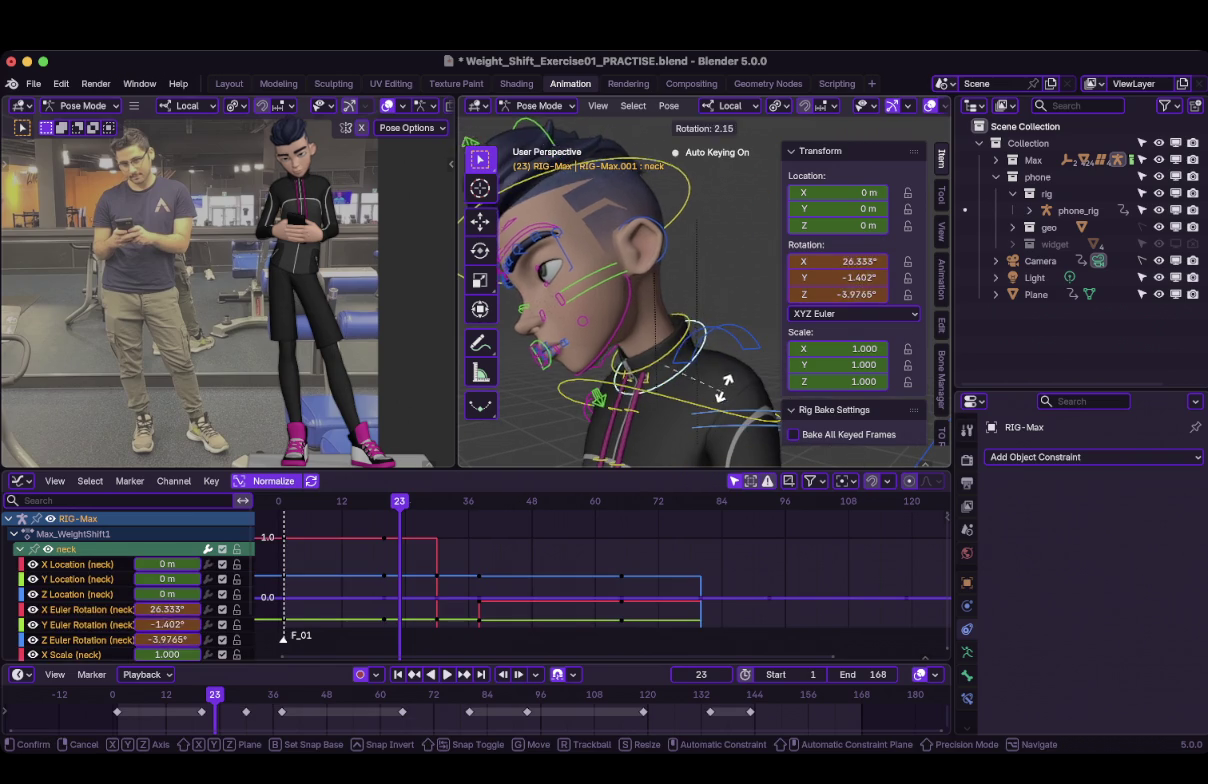
key(Escape)
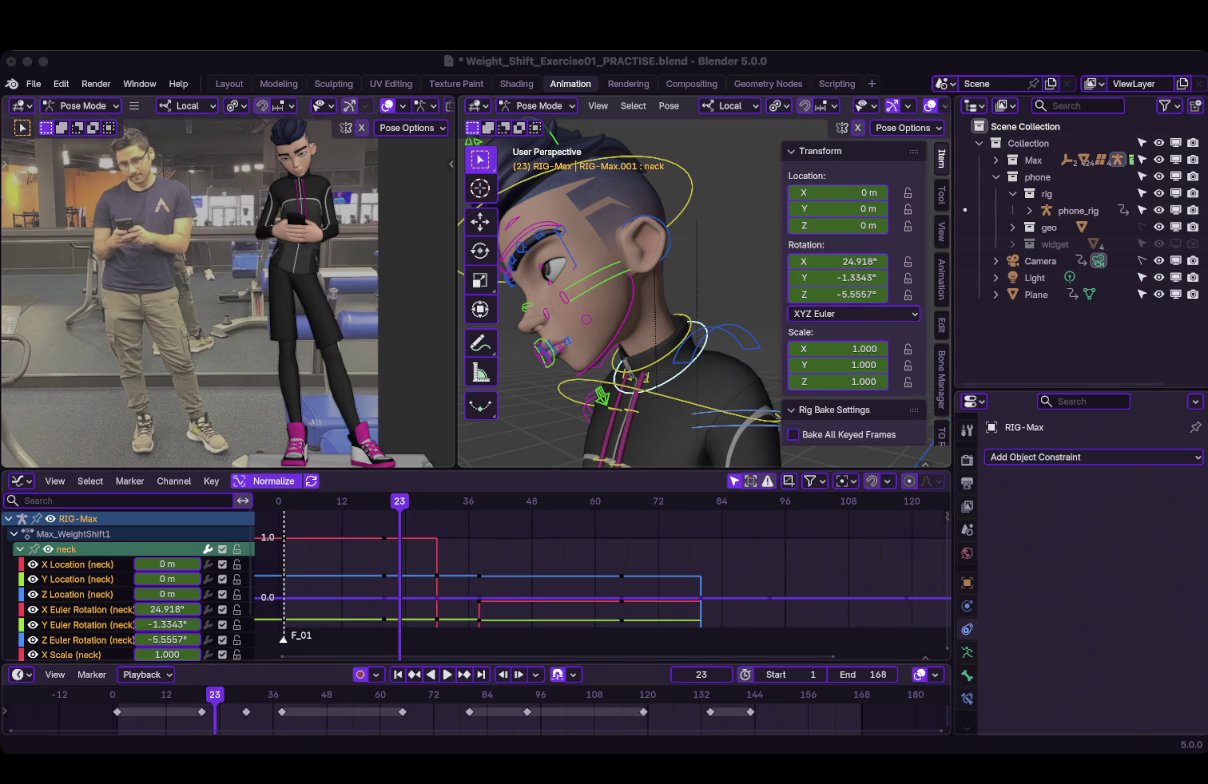
key(super+Tab)
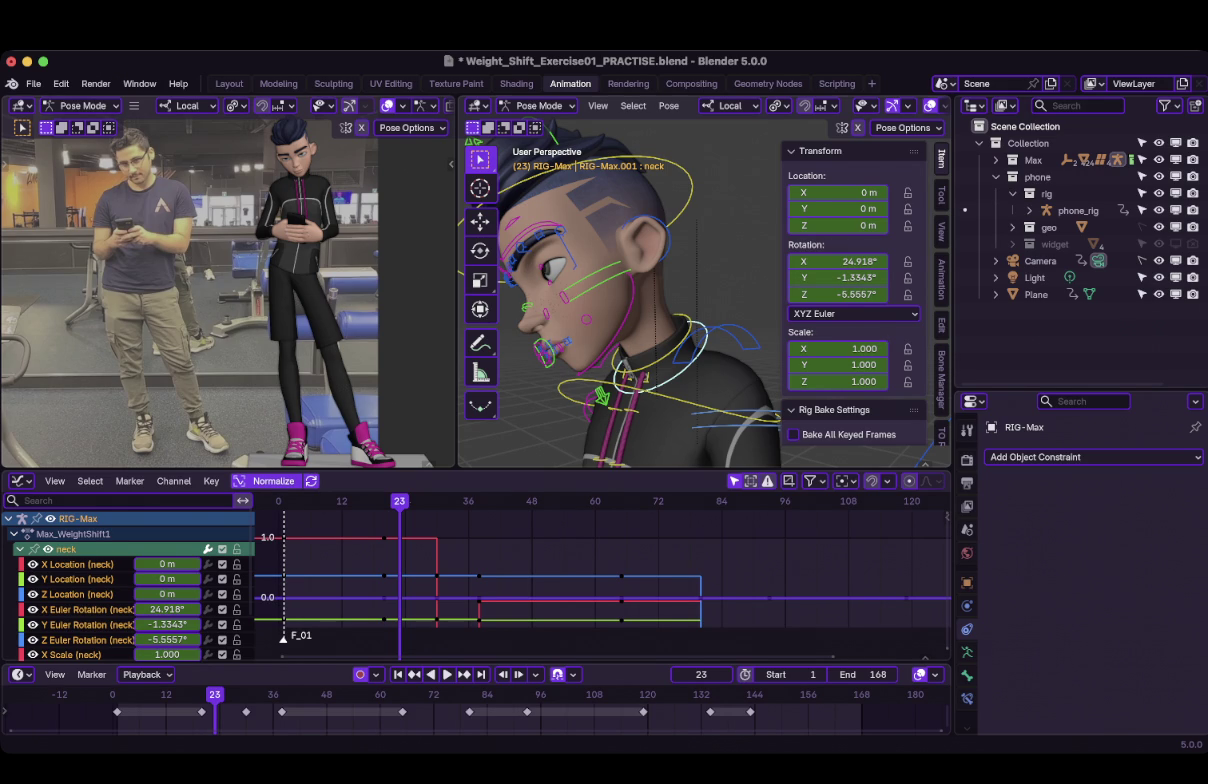
key(super+Tab)
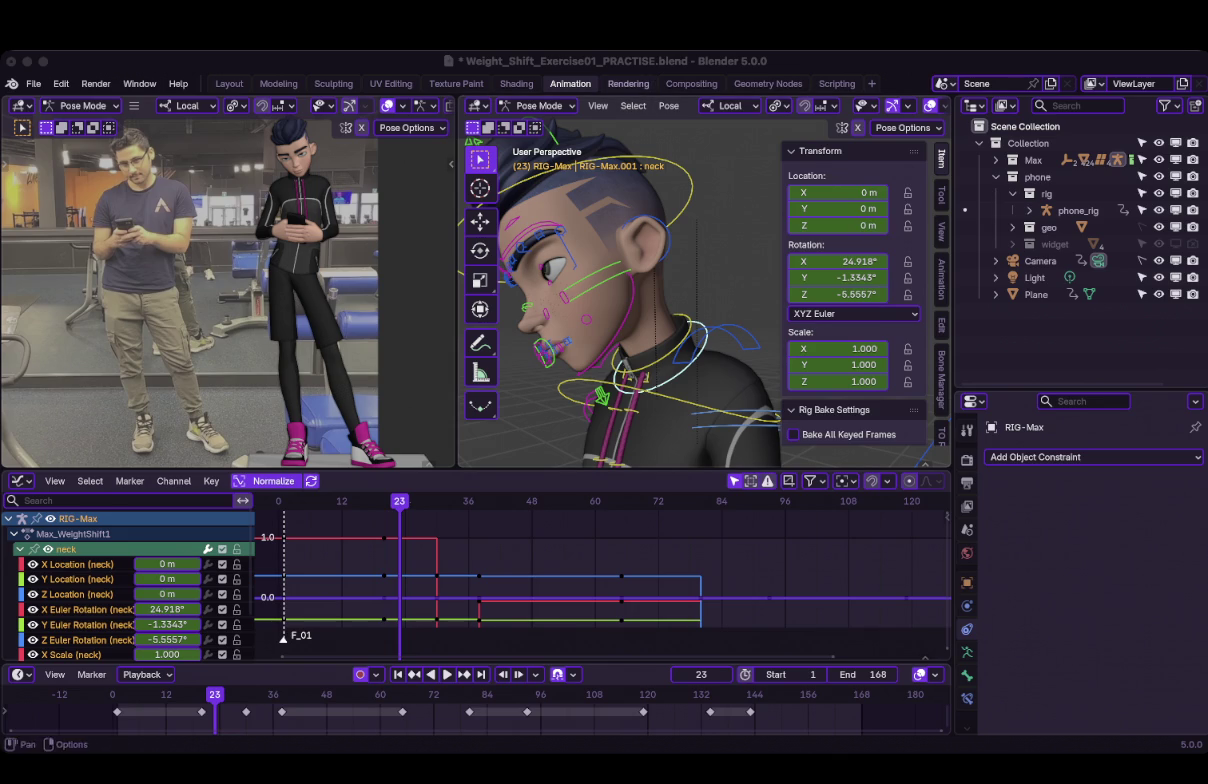
middle_drag(620, 300, 660, 300)
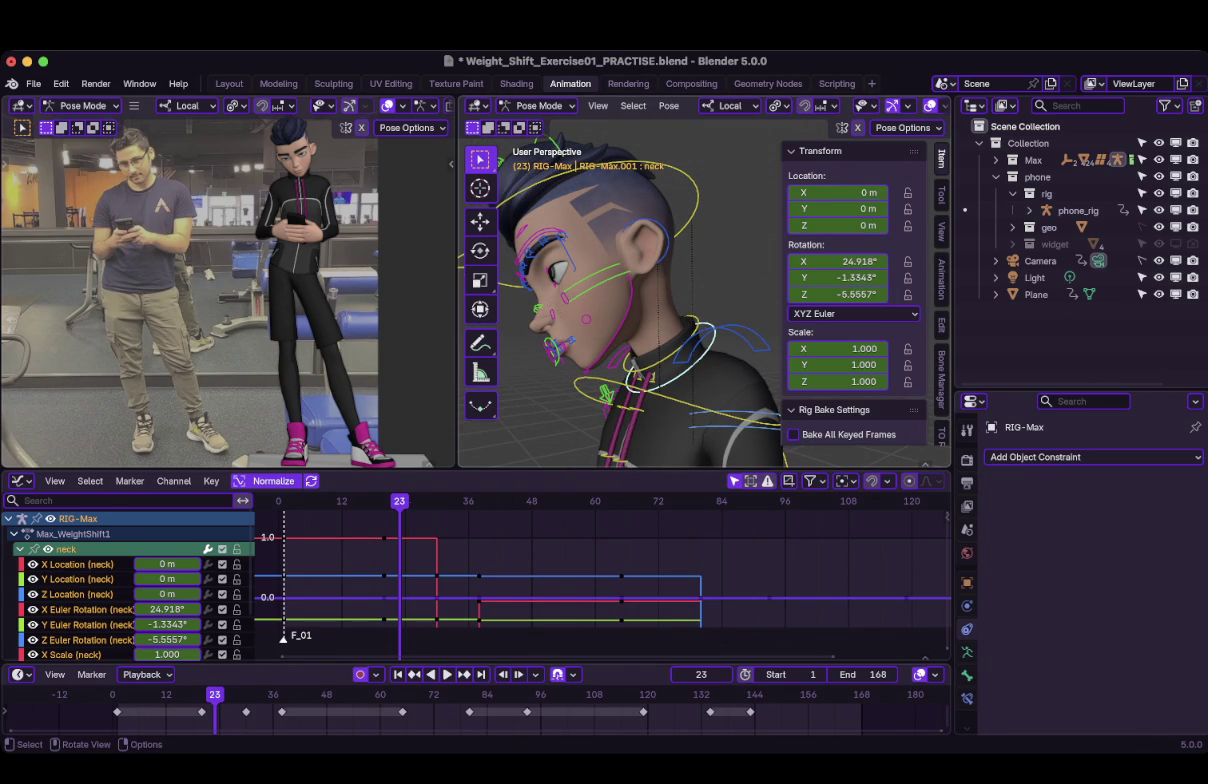
key(Left)
key(Left)
key(Left)
Step: Compare the neck pose at the keys on frames 20 and 30
key(Up)
key(Down)
key(Up)
key(Down)
key(Up)
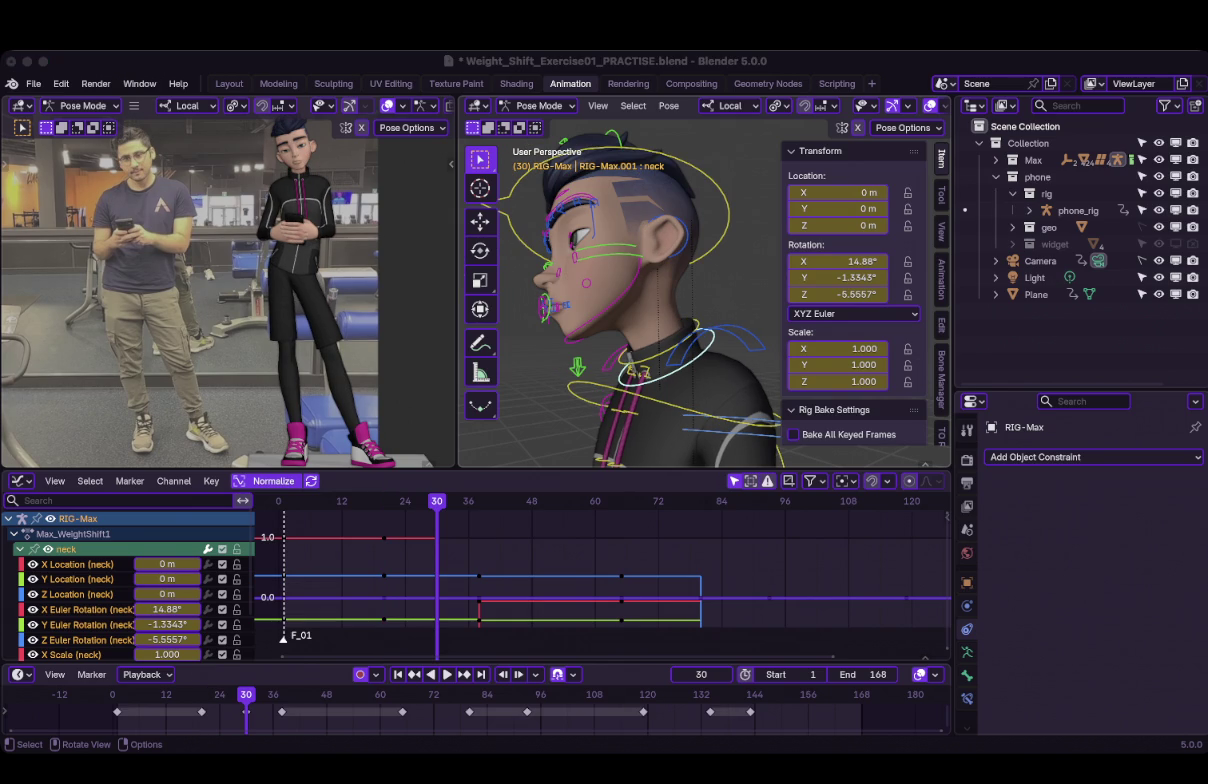
Step: Select the upper mouth control and compare poses at frames 20 and 23
click(541, 300)
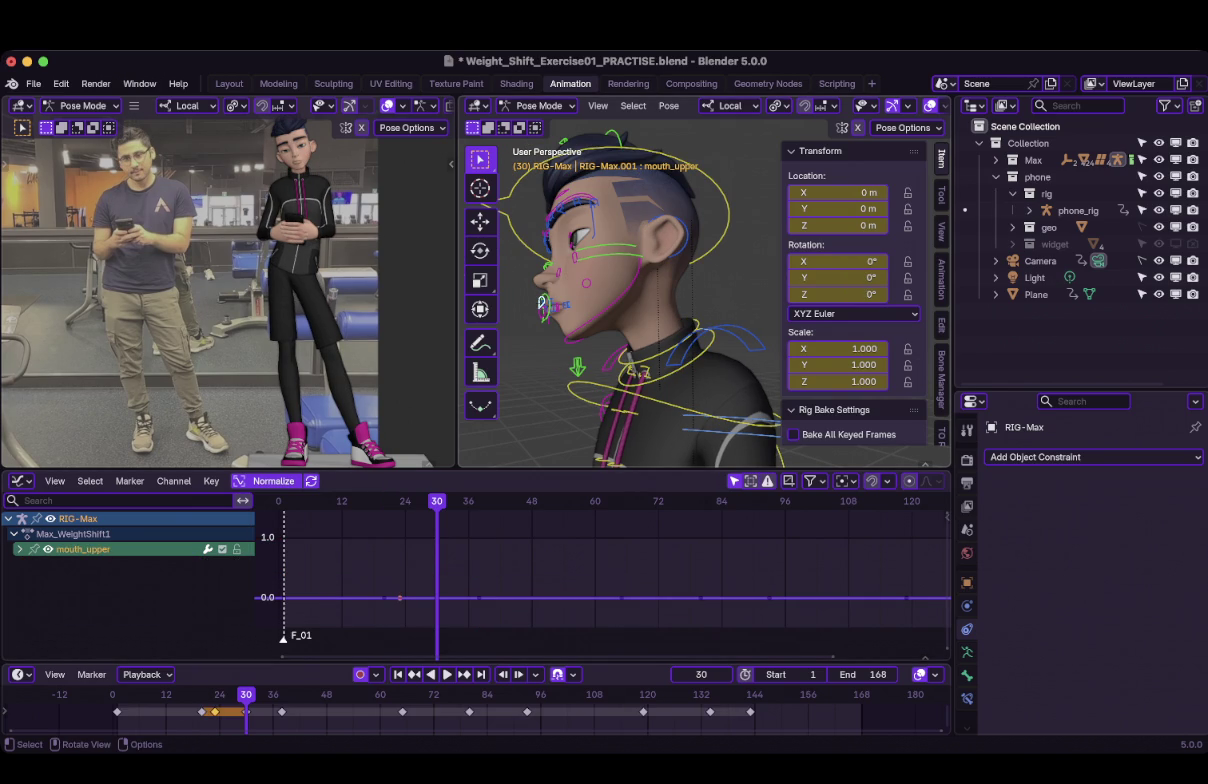
key(Down)
key(Down)
key(Up)
key(Down)
key(Up)
key(Down)
key(Up)
key(Down)
key(Up)
key(Down)
key(Up)
key(Down)
key(Up)
Step: Breakdown-blend the neck at frame 23, easing its X rotation to 23.144°
key(Down)
key(Up)
click(700, 345)
key(Down)
key(Up)
key(shift+e)
key(Return)
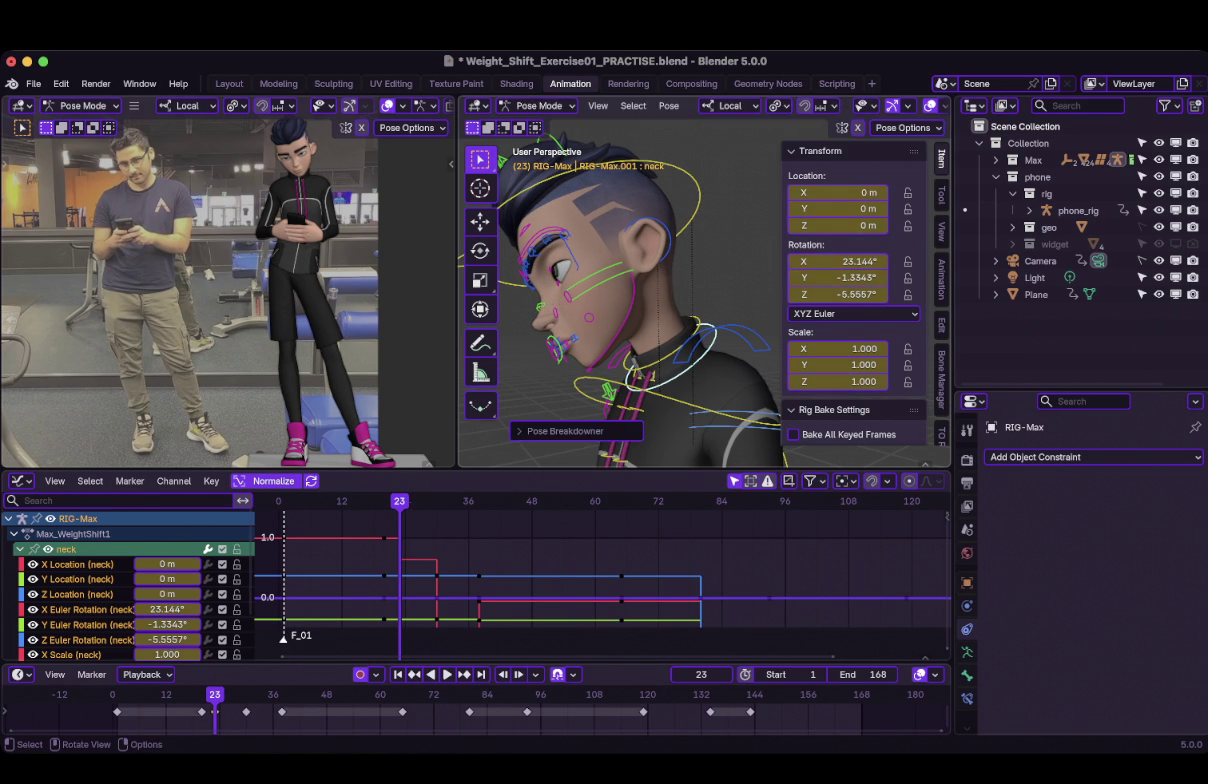
Step: Step through the neighbouring keyframes to check the eased neck turn
key(Up)
key(Down)
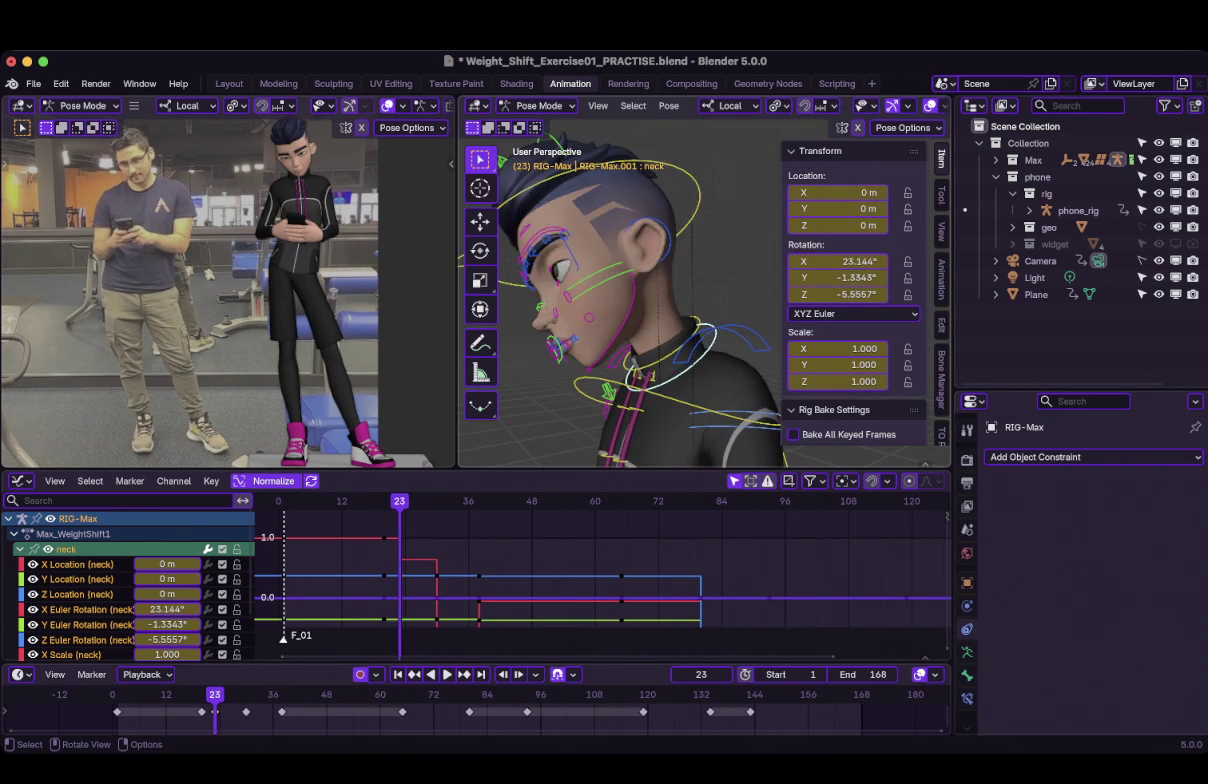
key(Down)
key(Up)
key(Down)
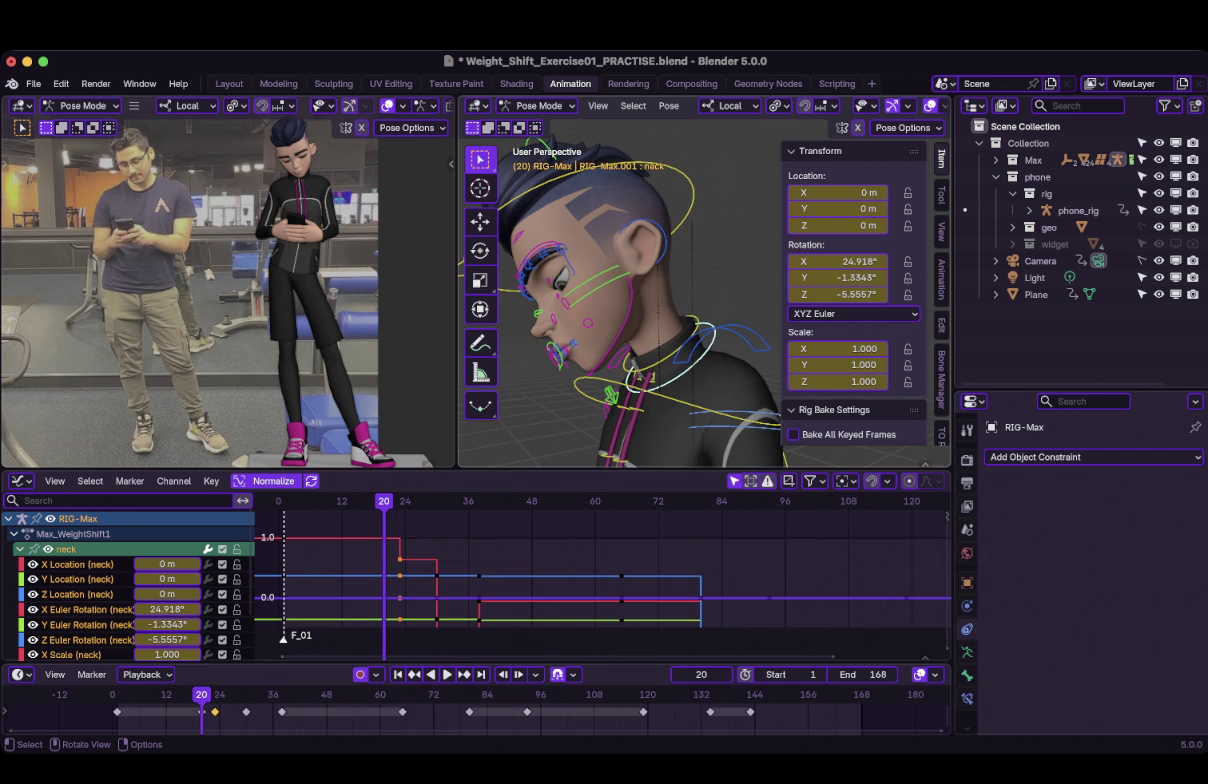
Step: Select hand_ik.R and hand_ik.L and make frame 23 a breakdown for both
middle_drag(640, 300, 560, 260)
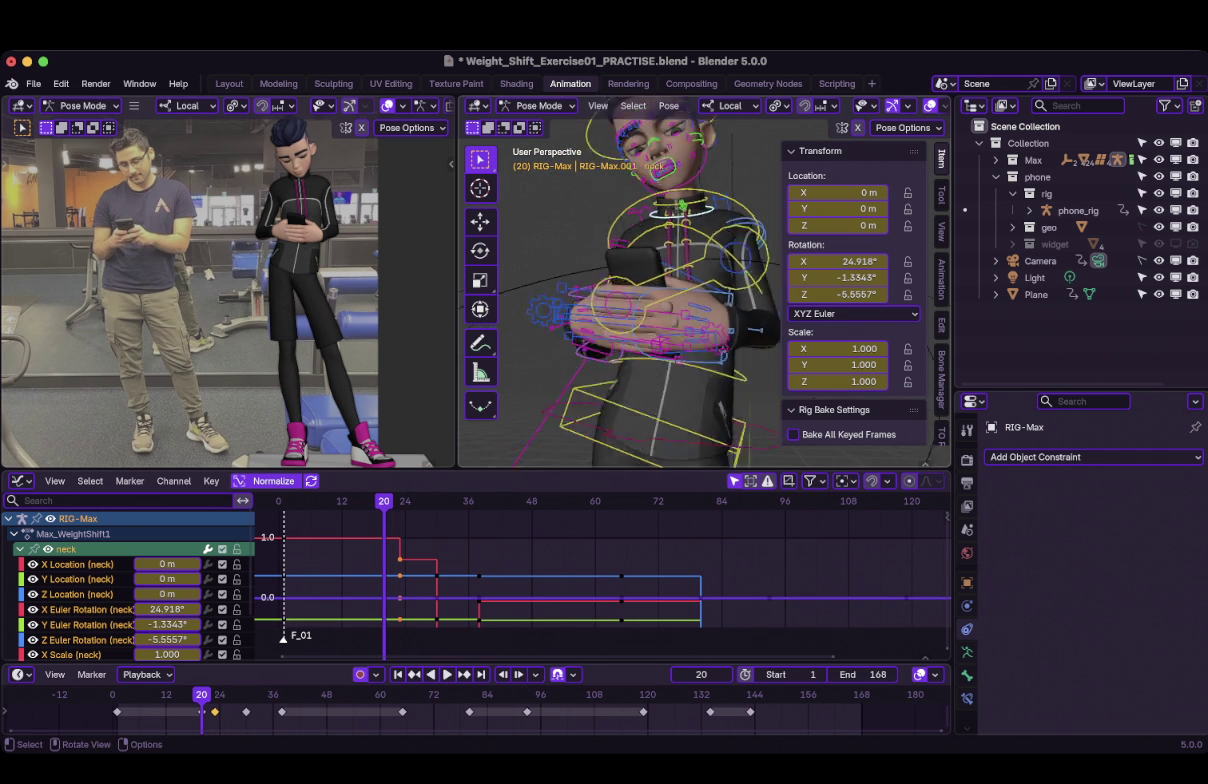
shift+click(589, 327)
shift+click(650, 350)
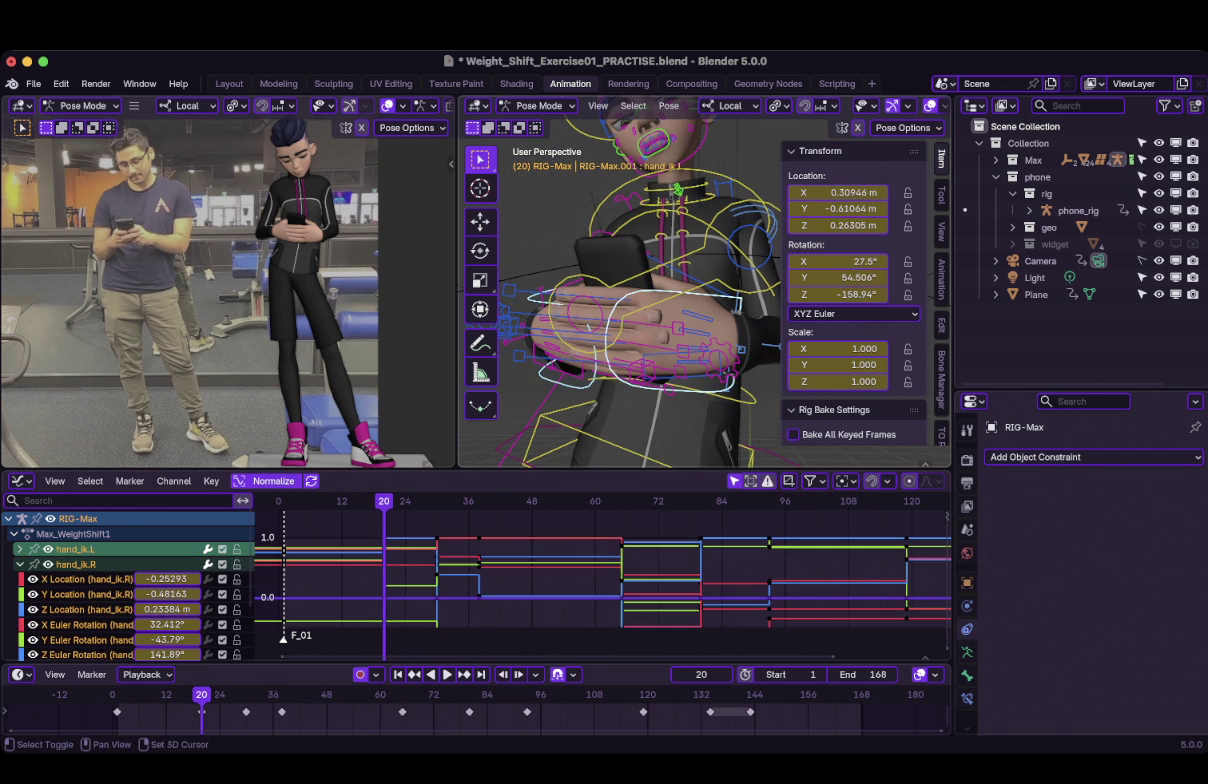
middle_drag(650, 350, 640, 330)
key(Right)
key(Right)
key(Right)
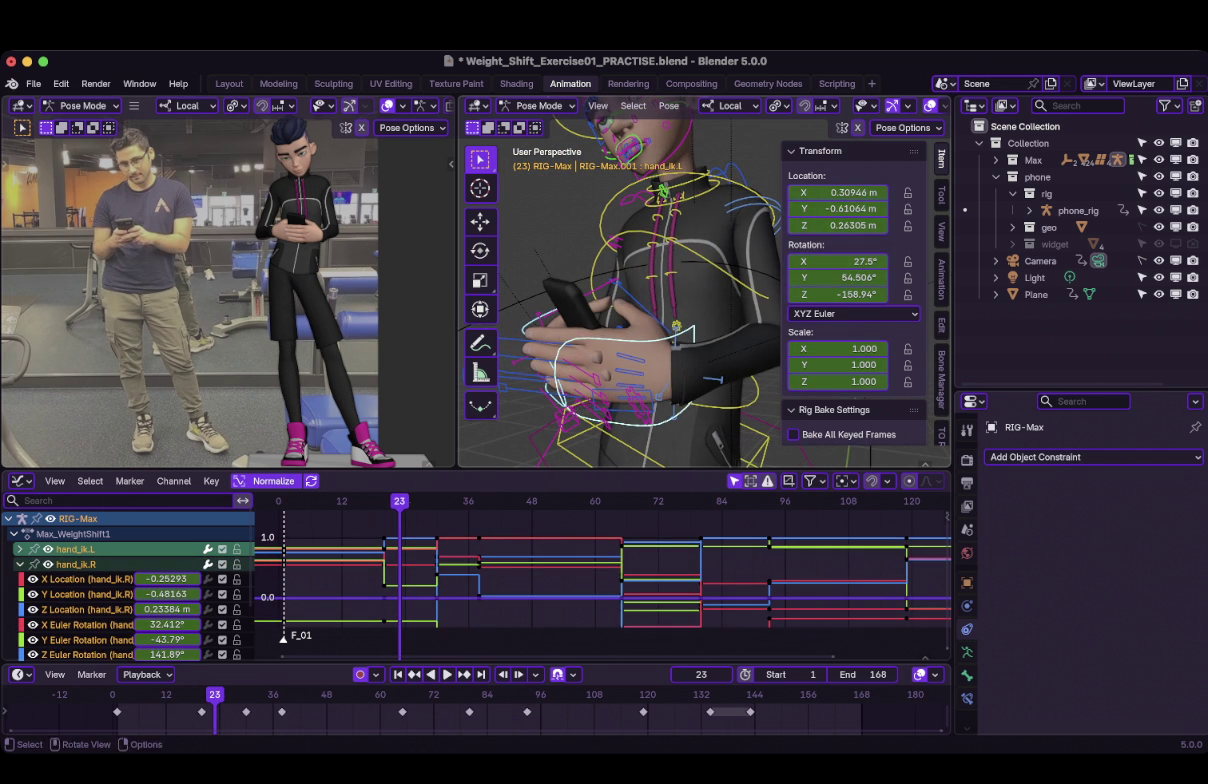
key(shift+e)
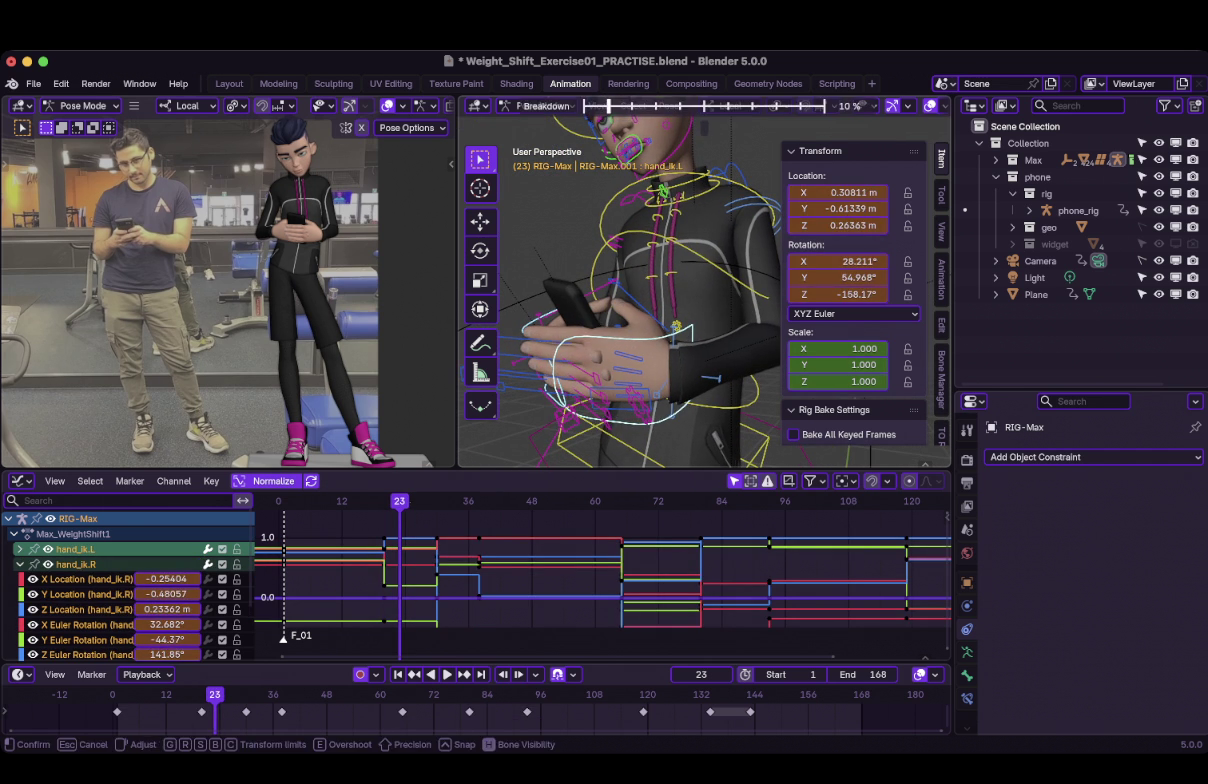
key(Return)
Step: Step between keyframes to compare the hand poses at frames 20 and 23
key(i)
key(Up)
key(Down)
key(Down)
key(Up)
key(Down)
key(Up)
key(Down)
key(Up)
key(Down)
key(Up)
key(Down)
key(Up)
key(Down)
Step: At frame 23, move only hand_ik.R to a new position in front view
middle_drag(620, 300, 700, 292)
click(75, 564)
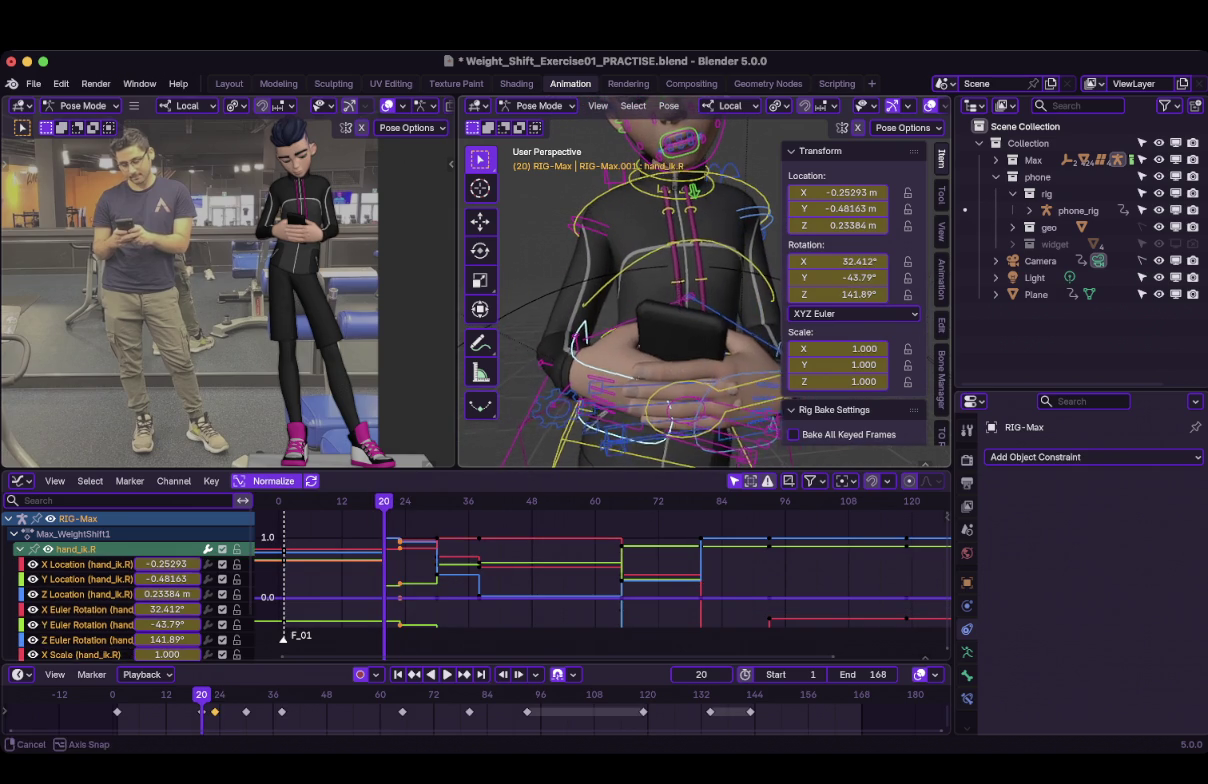
key(Up)
key(Down)
key(Up)
key(Down)
key(Up)
key(KP_1)
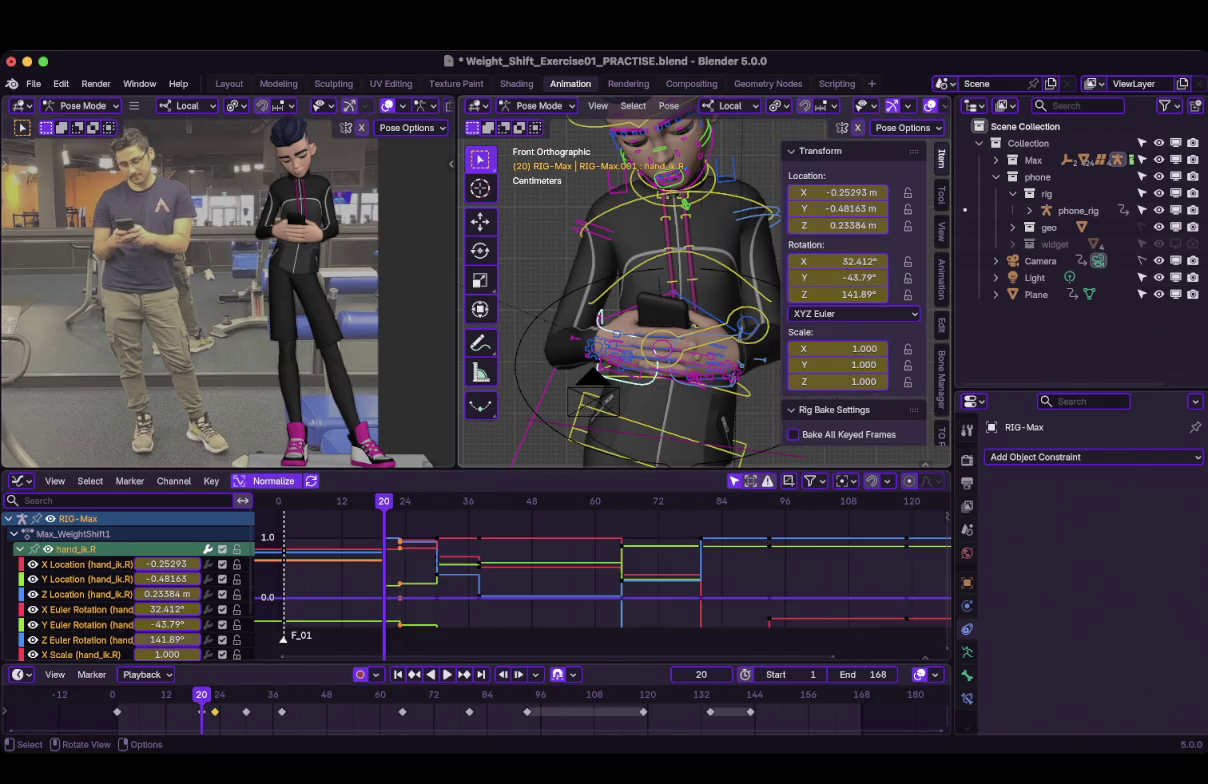
key(g)
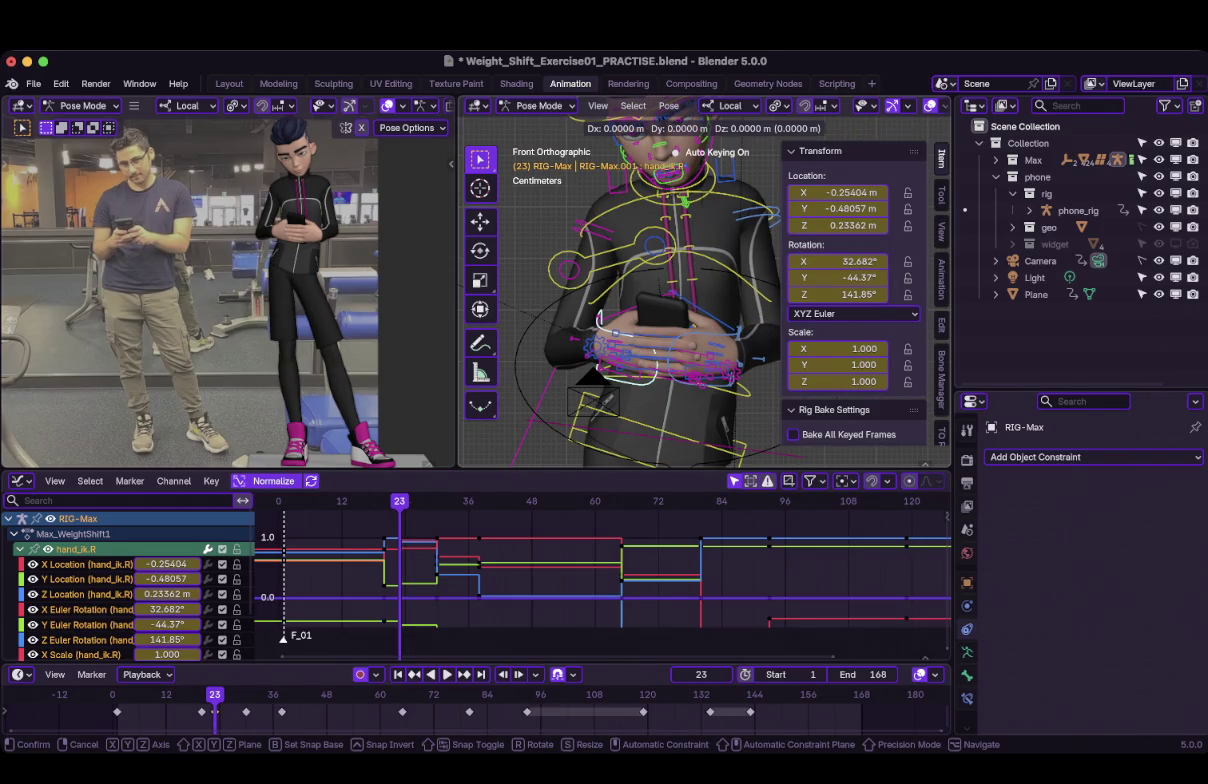
key(Return)
Step: Review the moved right hand by stepping between frames 20 and 23
middle_drag(620, 300, 660, 300)
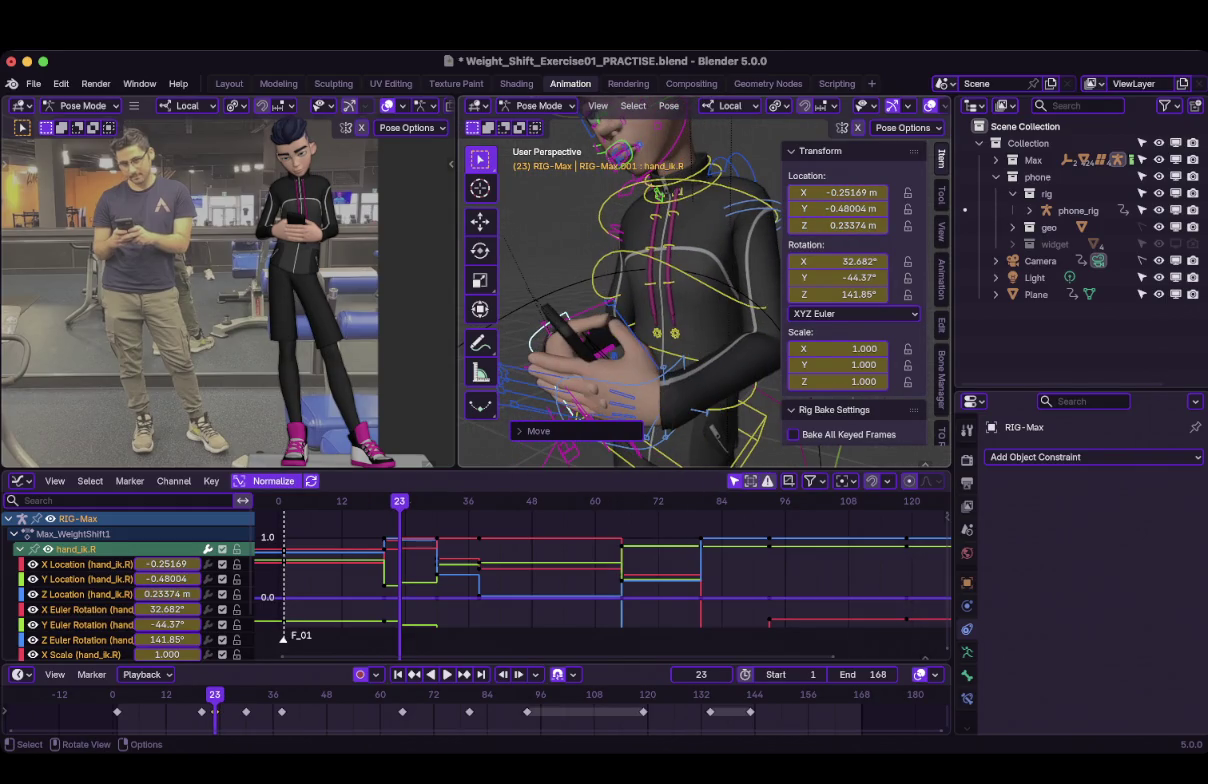
key(Up)
key(Down)
key(Down)
key(Up)
key(Down)
key(Up)
key(Down)
key(Up)
key(Down)
key(Up)
key(Down)
key(Up)
key(Down)
key(Up)
key(Down)
key(Up)
key(Down)
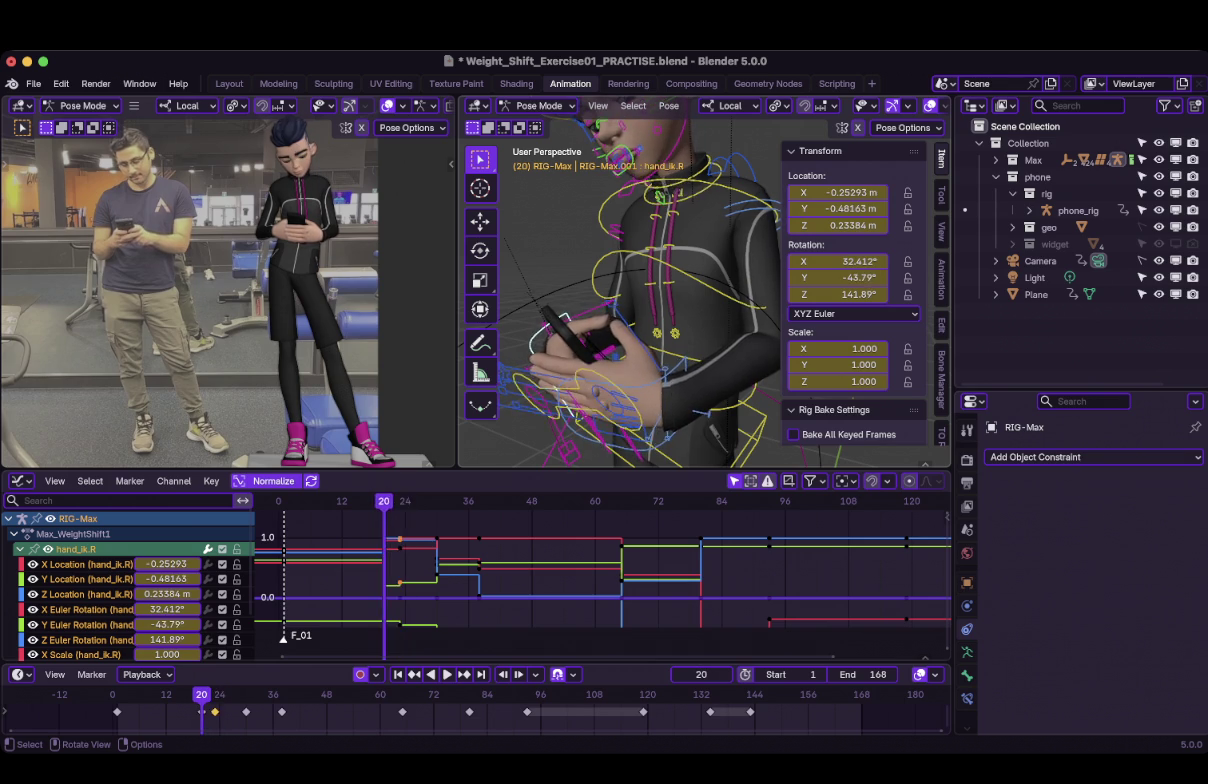
key(Up)
Step: Select all bones, frame the whole rig in view, then deselect everything
mouse_move(620, 300)
middle_down()
mouse_move(680, 300)
mouse_move(668, 260)
middle_up()
key(a)
key(grave)
click(778, 316)
key(alt+a)
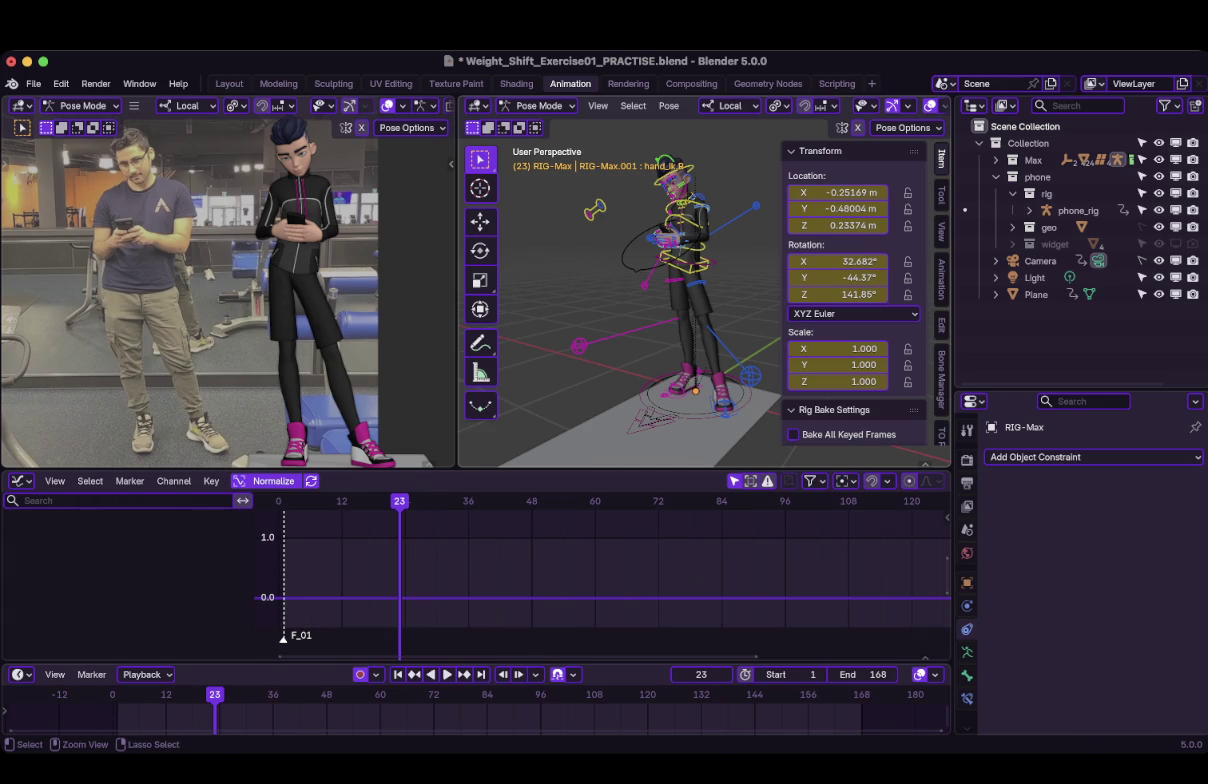
Step: Save Weight_Shift_Exercise01_PRACTISE.blend, then zoom the viewport in on Max
key(ctrl+s)
key(super+Tab)
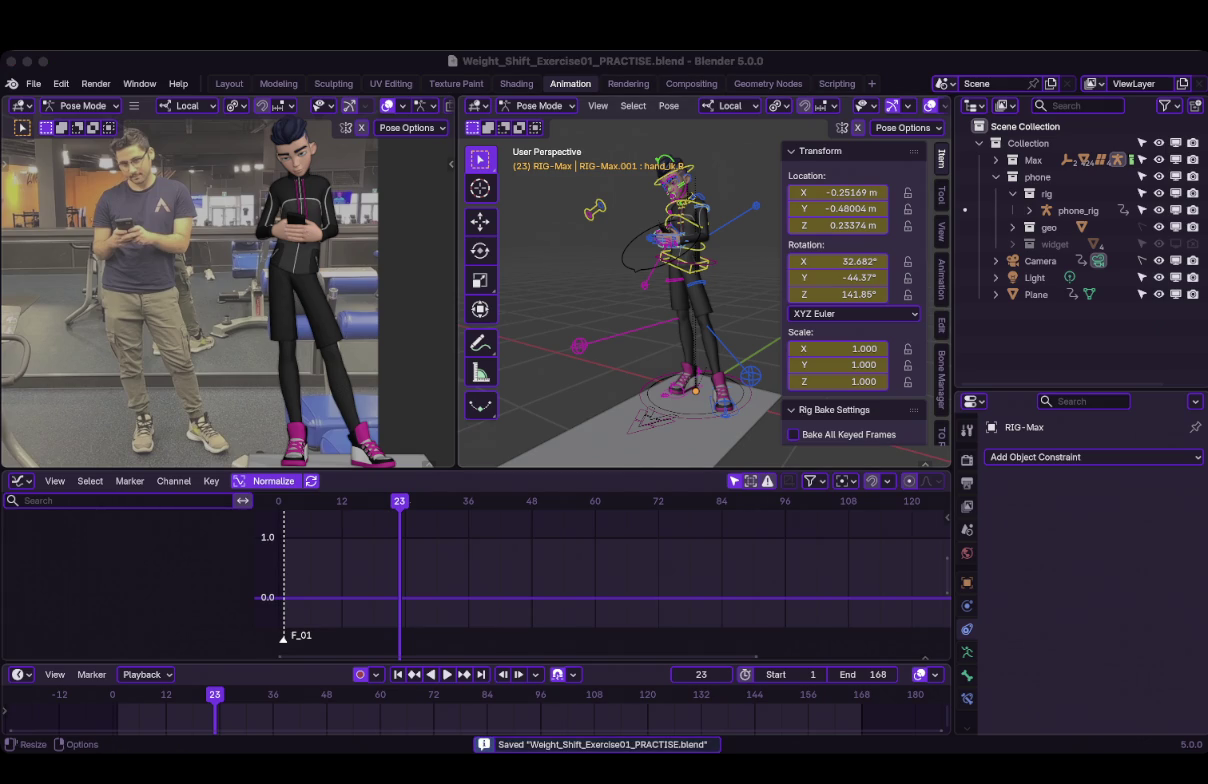
key(super+Tab)
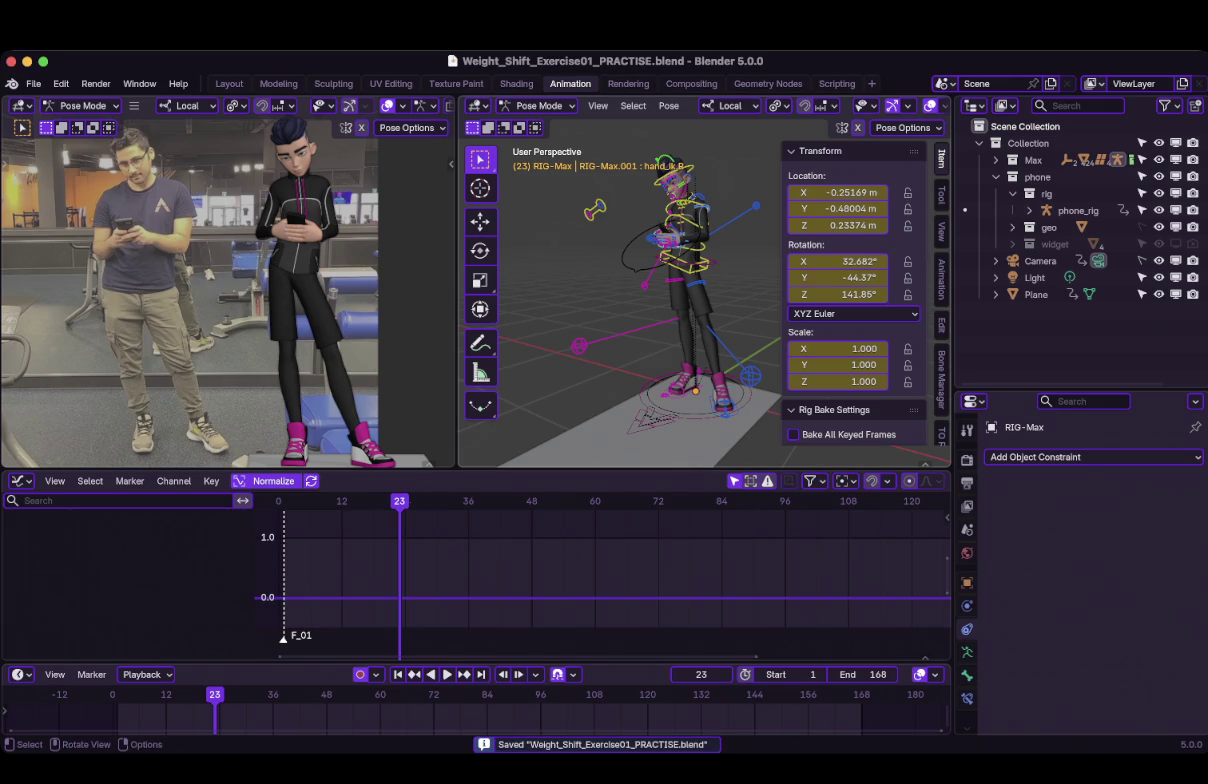
key(super+Tab)
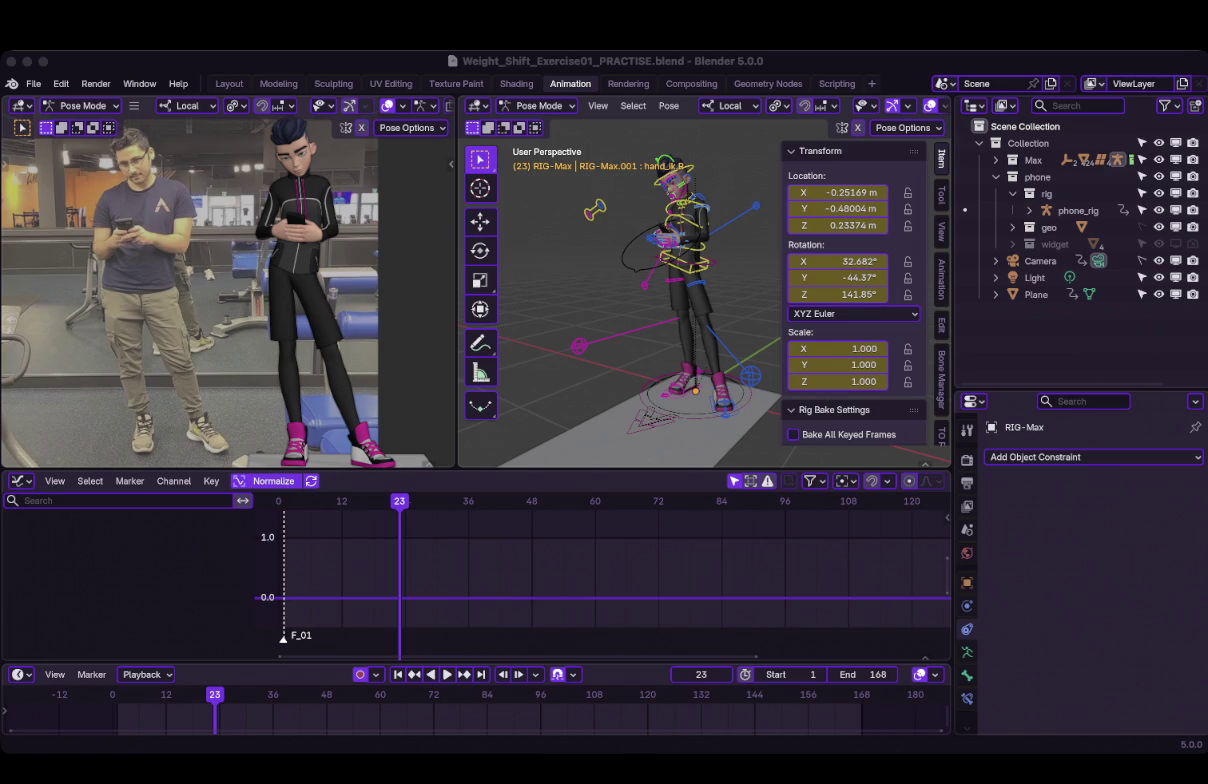
key(super+Tab)
scroll(650, 300, up, 3)
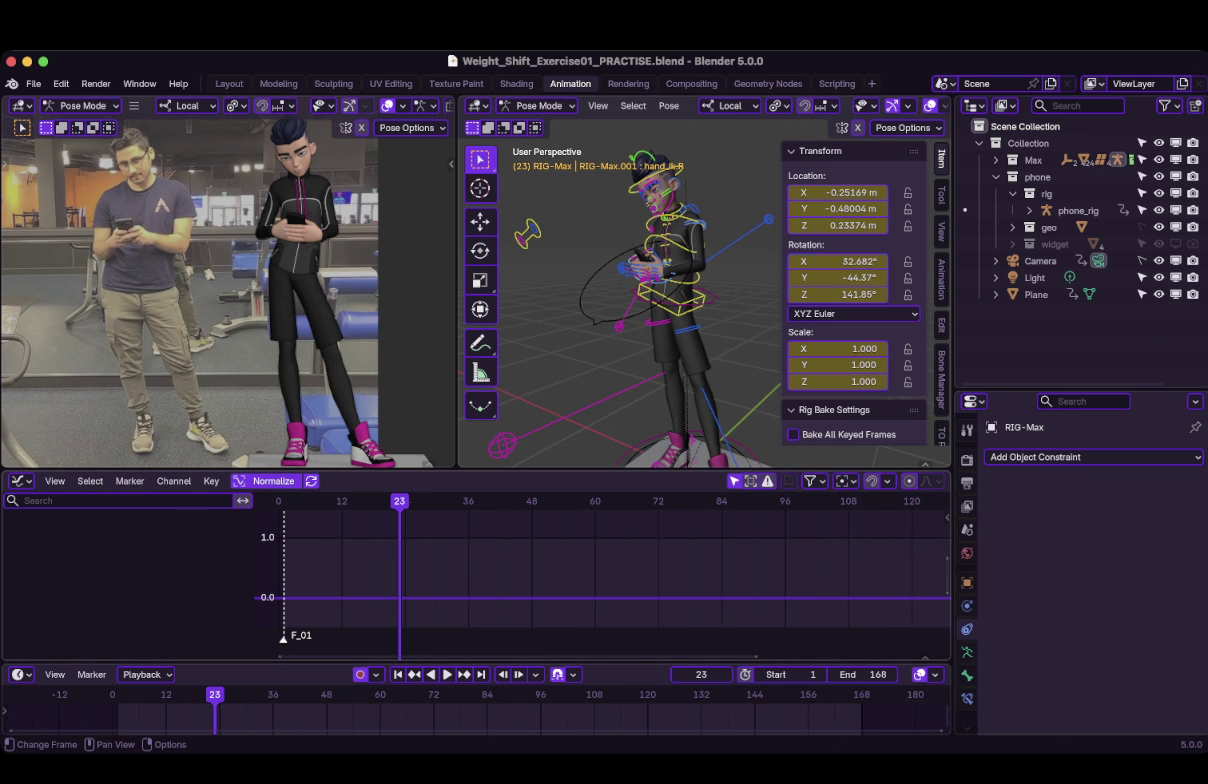
Step: Go back to frame 22 and orbit, zoom and pan to inspect Max's hands
key(Left)
scroll(620, 290, up, 1)
scroll(620, 290, up, 2)
scroll(620, 290, up, 2)
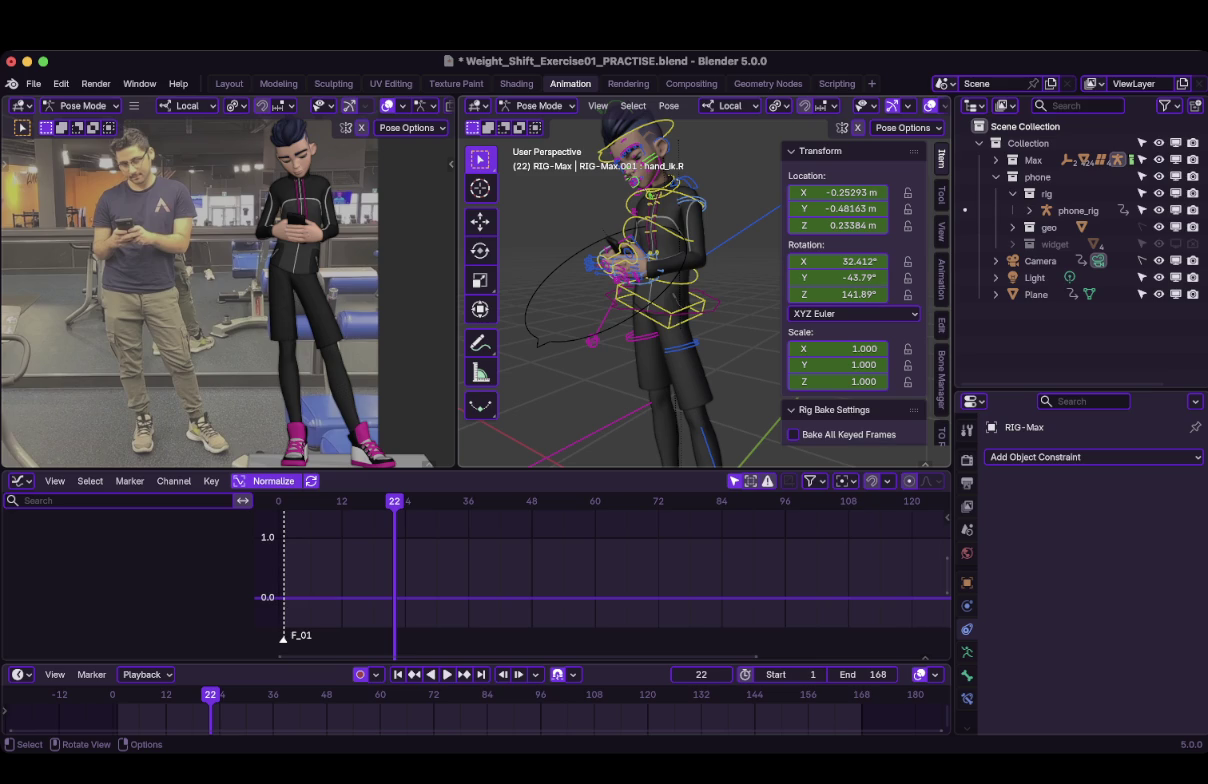
mouse_move(600, 300)
middle_down()
mouse_move(640, 290)
mouse_move(615, 285)
middle_up()
scroll(640, 290, down, 3)
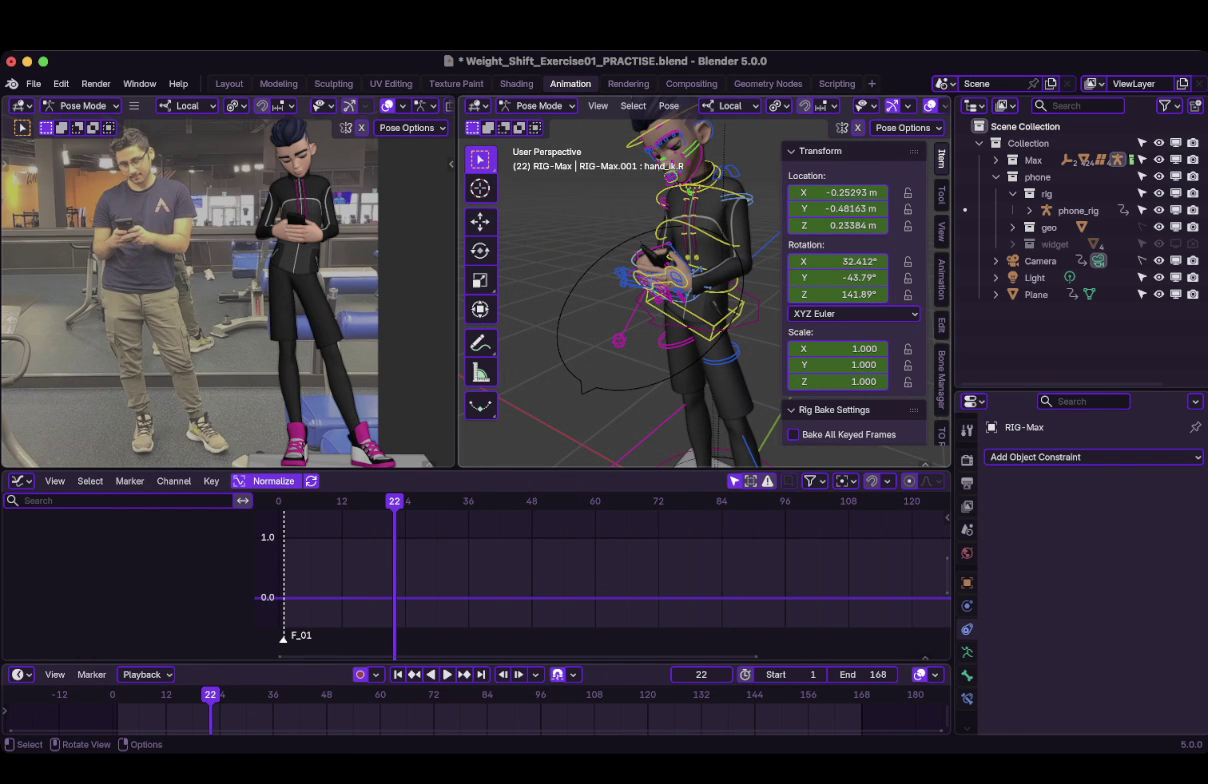
mouse_move(700, 290)
shift+middle_down()
mouse_move(705, 310)
mouse_move(680, 300)
mouse_move(740, 300)
shift+middle_up()
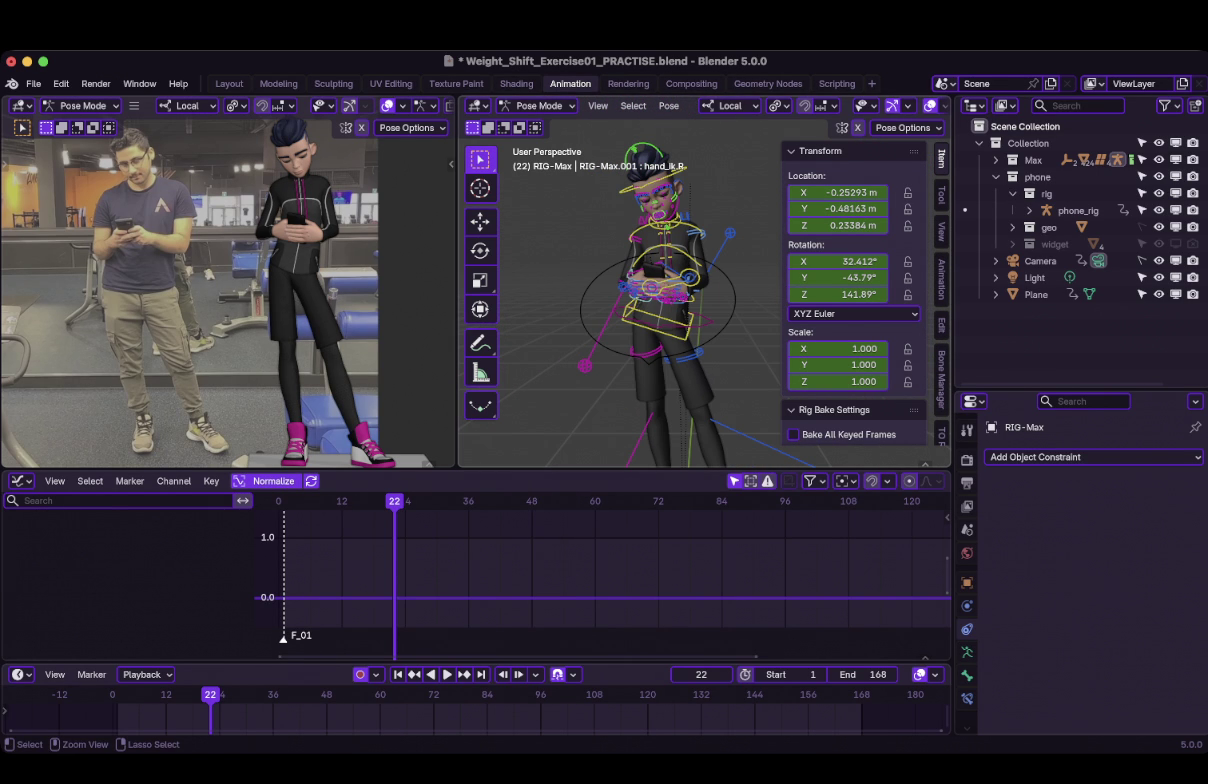
Step: Save Weight_Shift_Exercise01_PRACTISE.blend once more
key(ctrl+s)
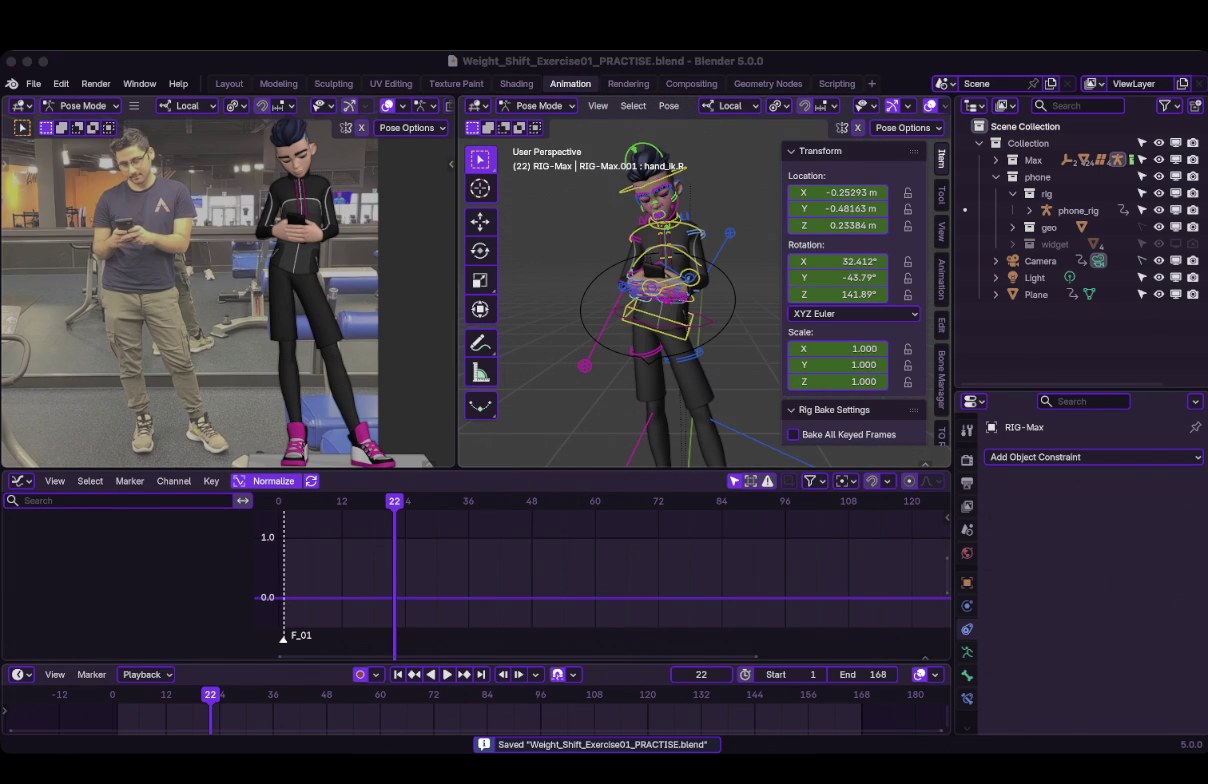